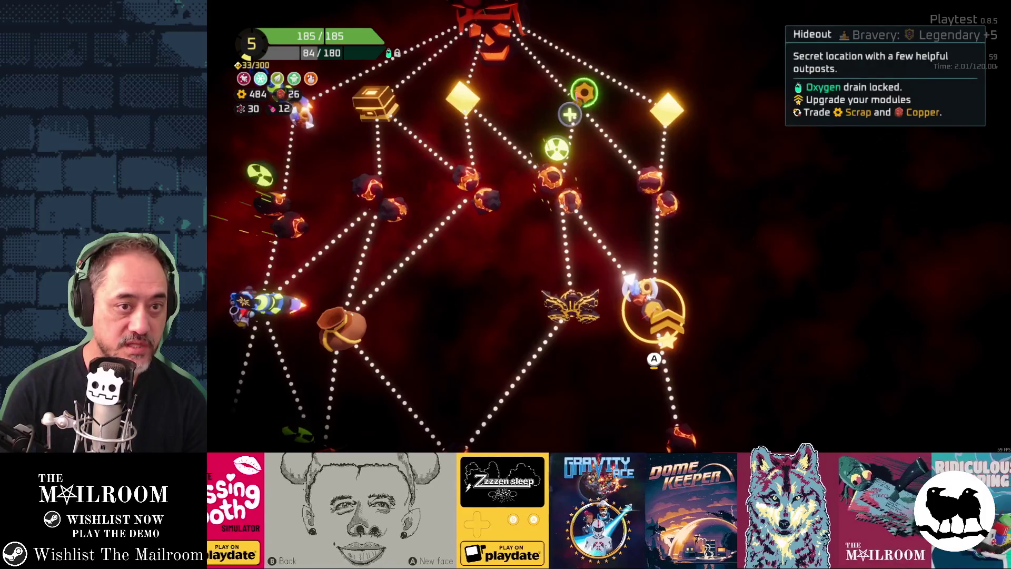
Step: Compare the Hideout and Exploration nodes on the map, then launch the Exploration level
left_click(635, 311)
left_click(650, 195)
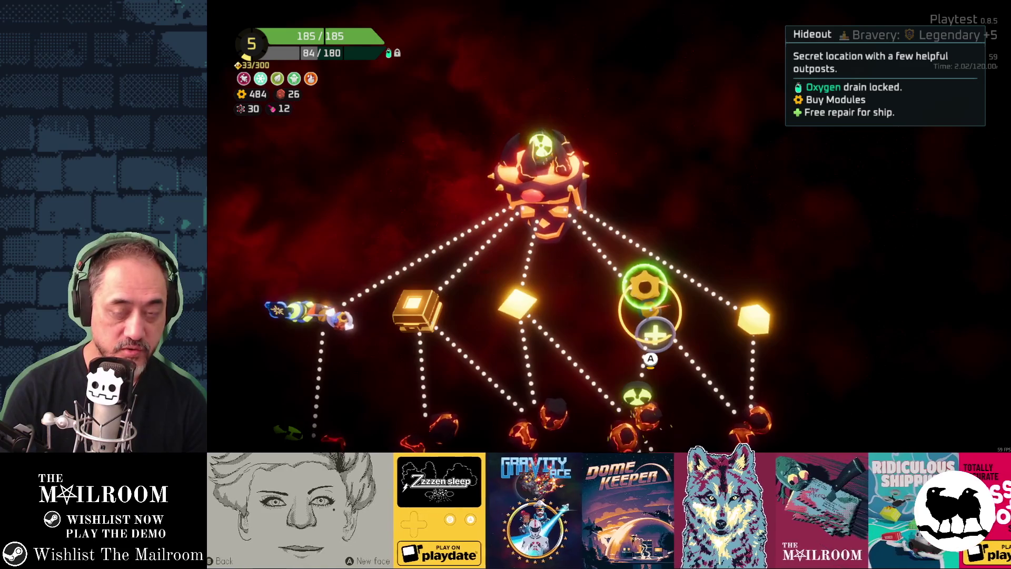
left_click(635, 316)
key("Up")
key("Down")
key("Return")
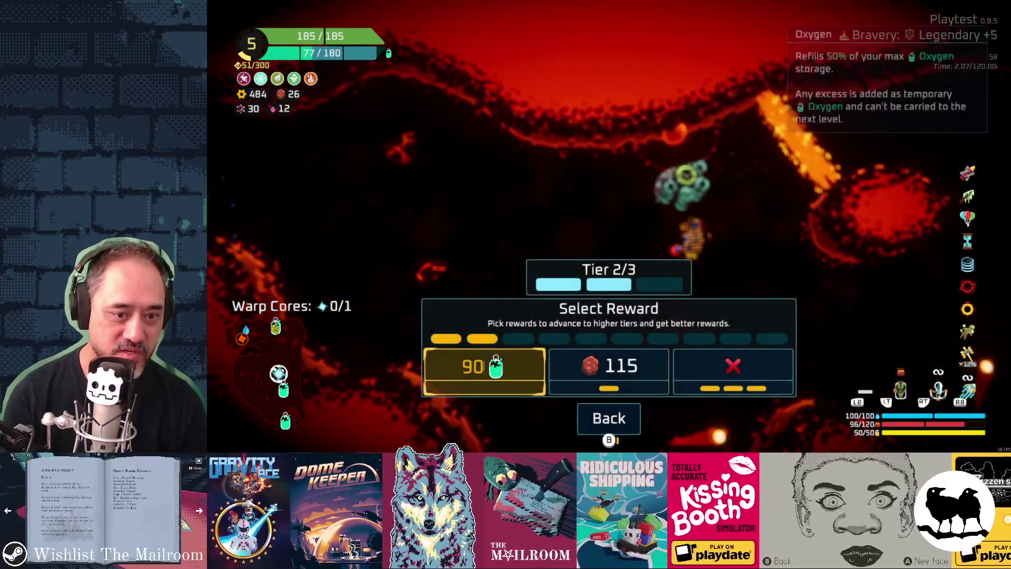
Step: Skip the 115 Copper reward by choosing the X option
left_click(609, 371)
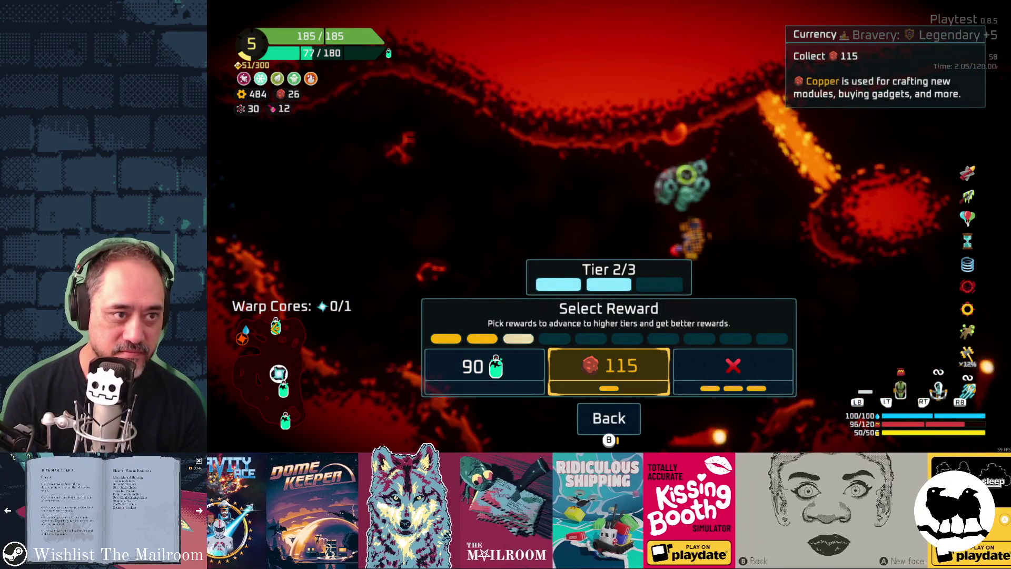
key("Right")
key("Return")
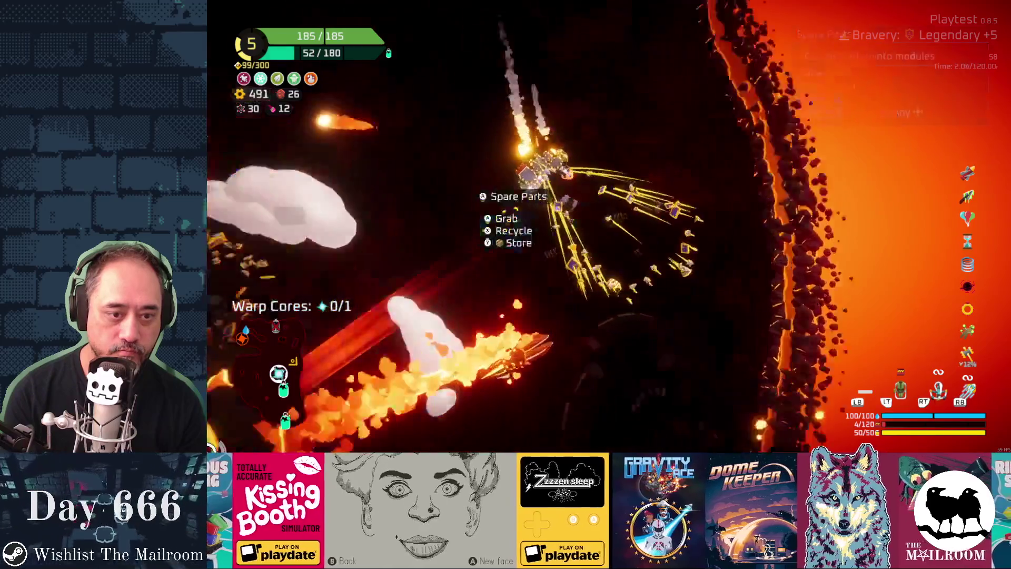
Step: Browse the spare parts' Zap Anchor, Body and Bullet Crate craft options
key("Return")
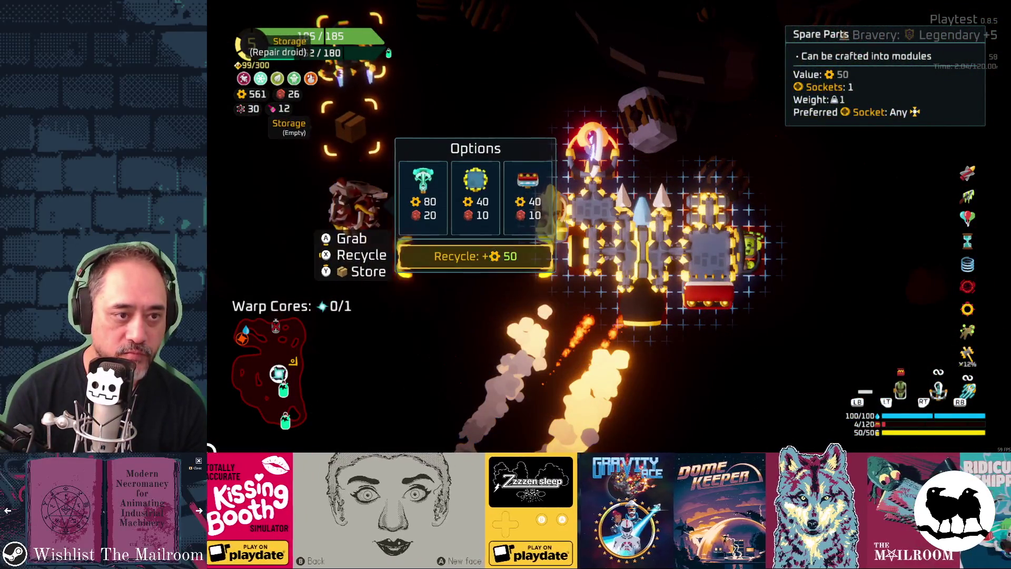
key("Up")
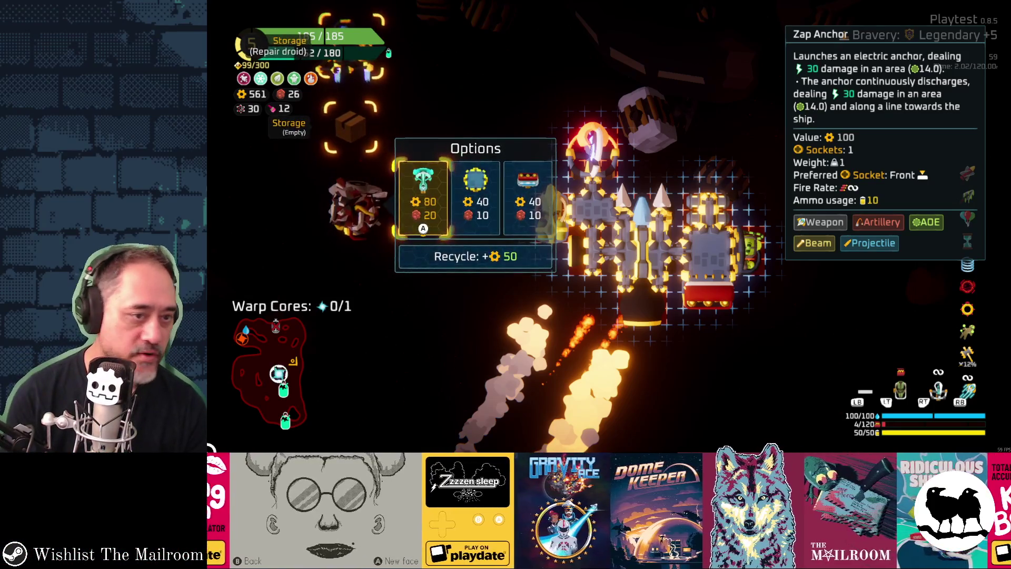
key("Right")
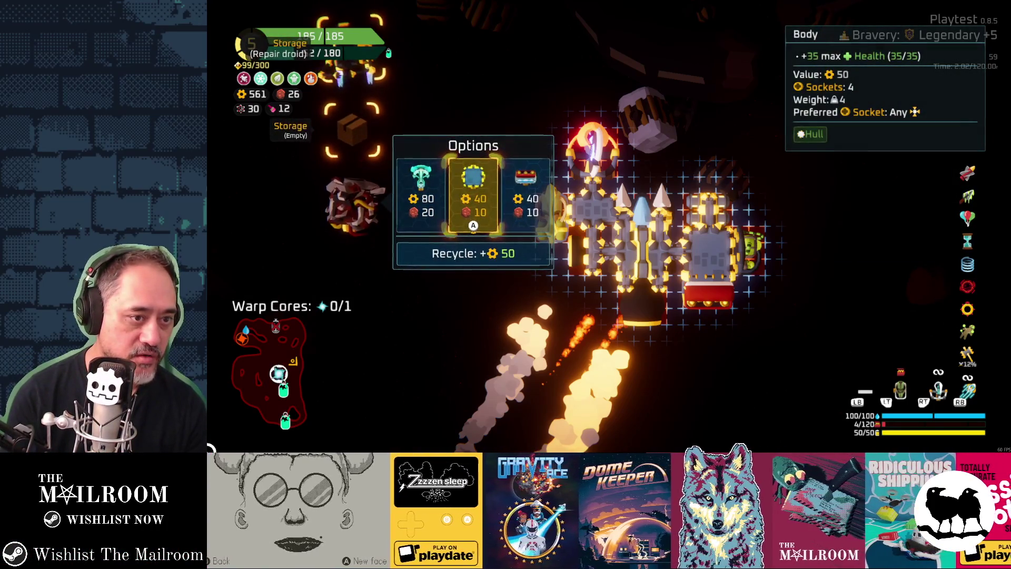
key("Right")
key("Left")
Step: Leave crafting, claim the station's oxygen refill, and pause the run
key("Left")
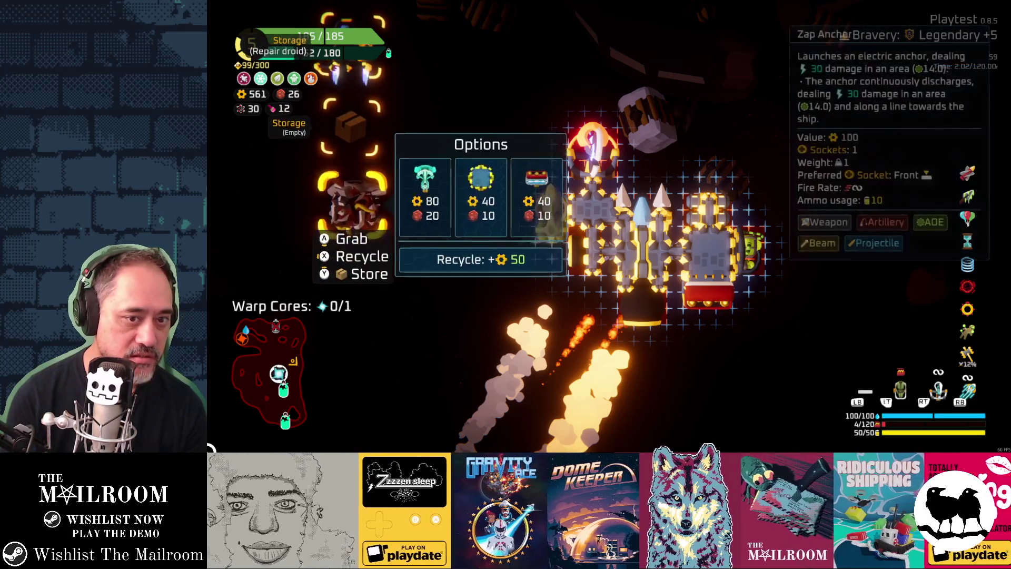
key("Left")
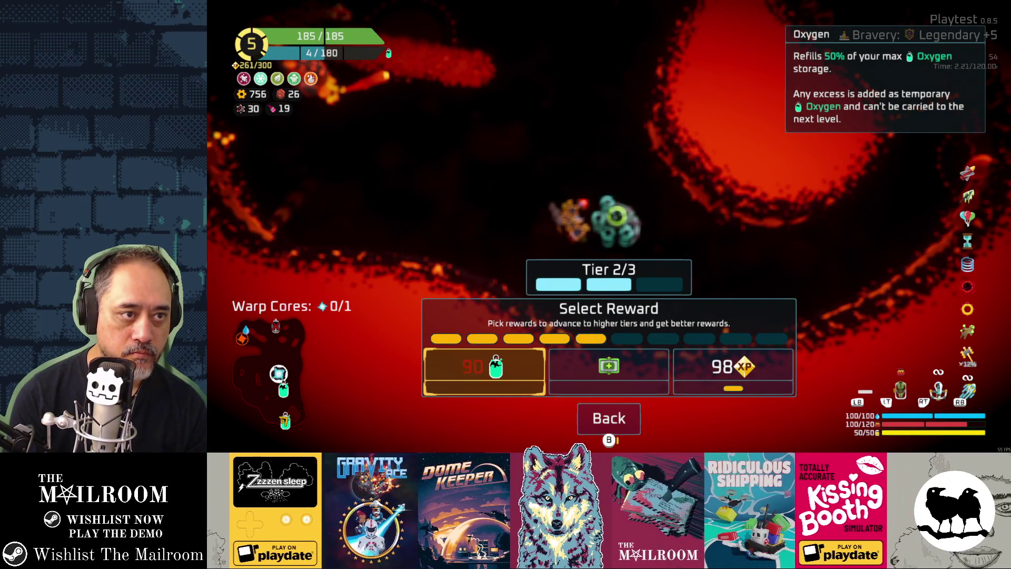
key("Return")
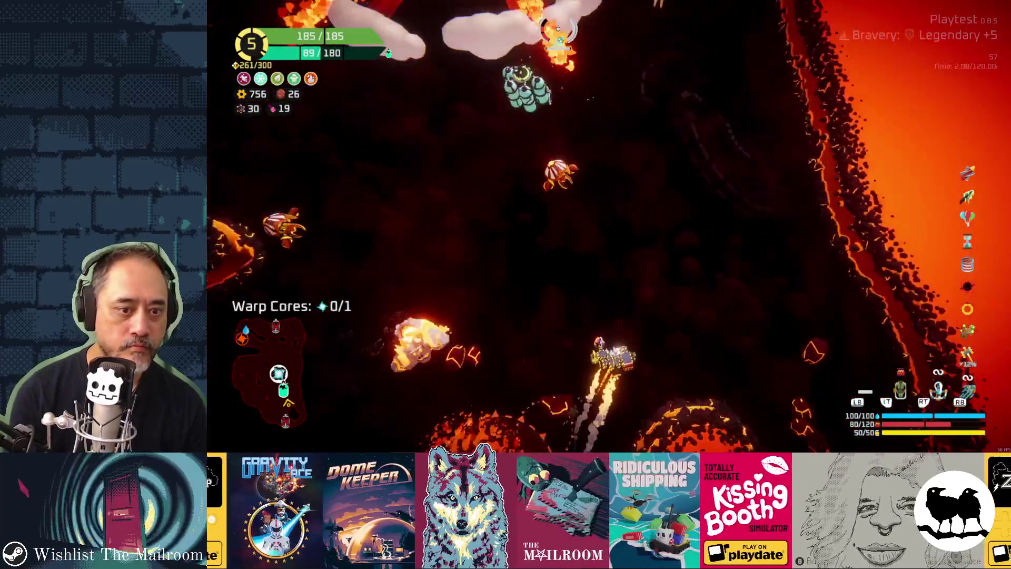
key("Escape")
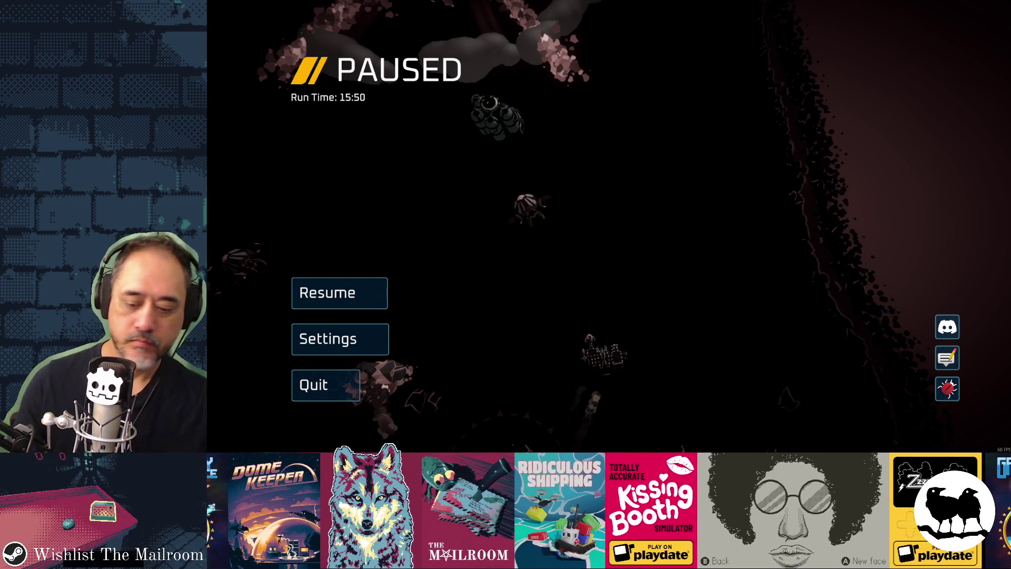
key("XF86AudioMicMute")
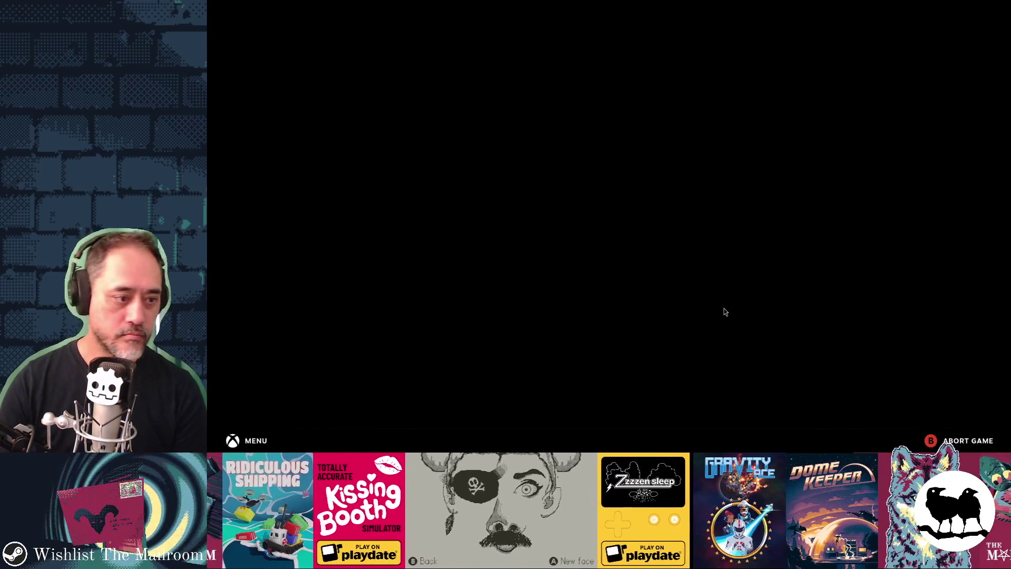
Step: Alt-Tab back to the game window and resume the paused run
key("alt+Tab")
key("Tab")
key("Tab")
key("Tab")
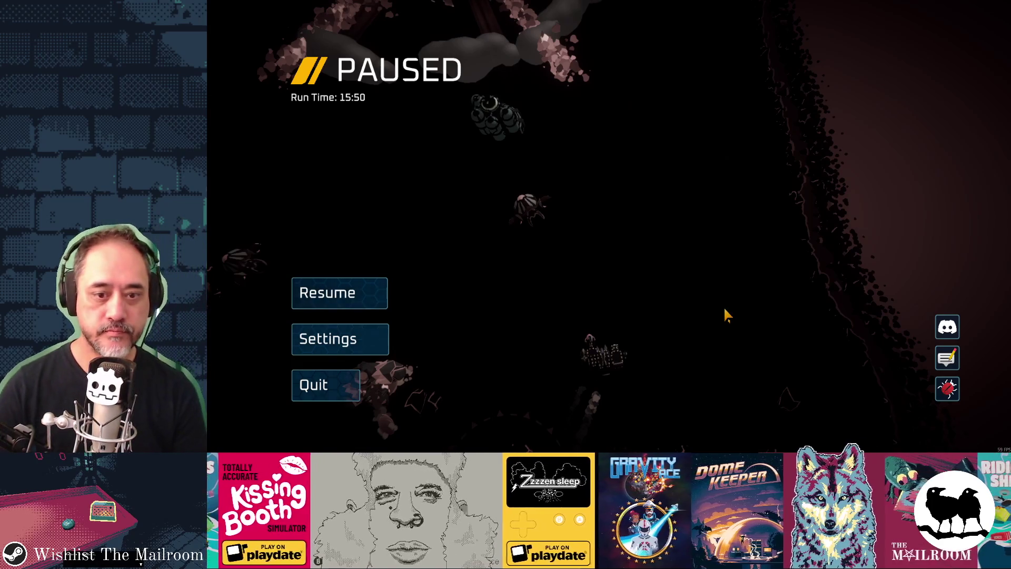
key("Escape")
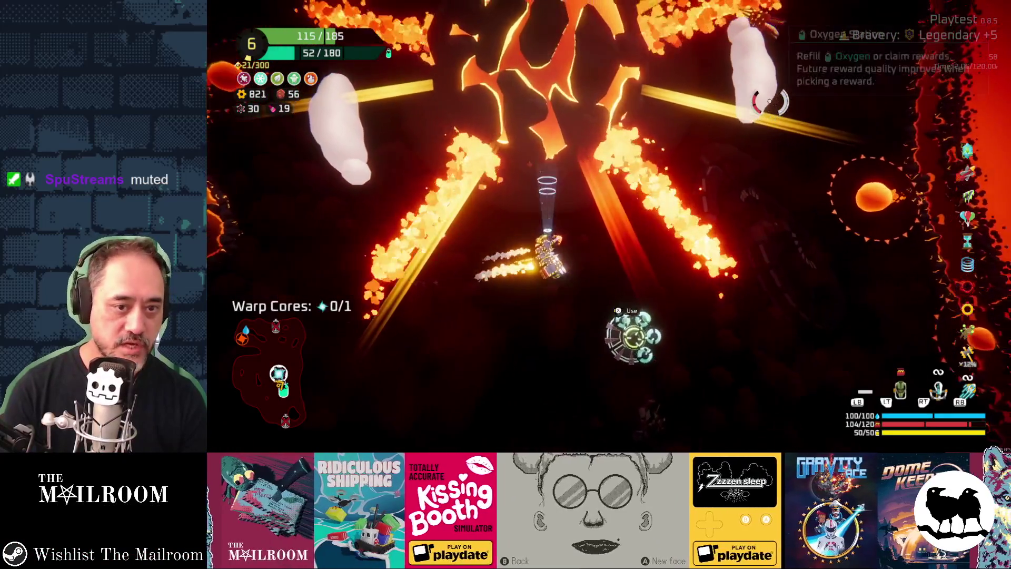
Step: Claim the Armor reward instead of the 210 scrap
key("Right")
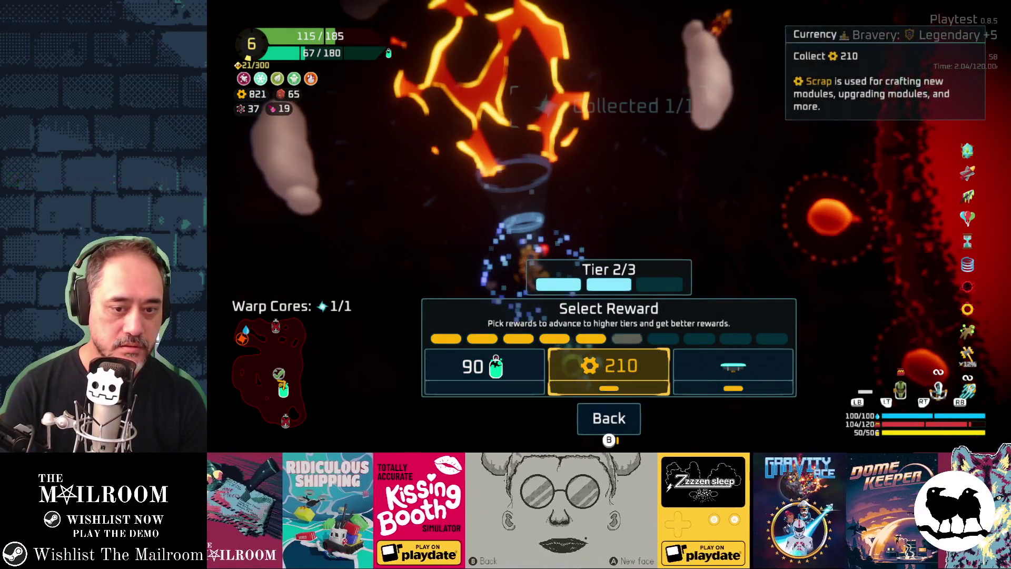
key("Right")
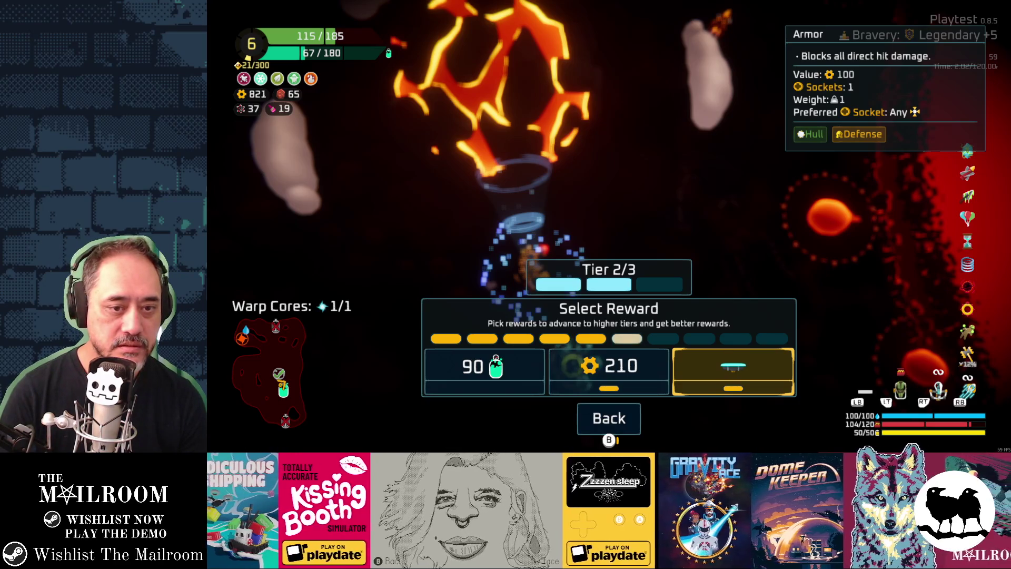
key("Return")
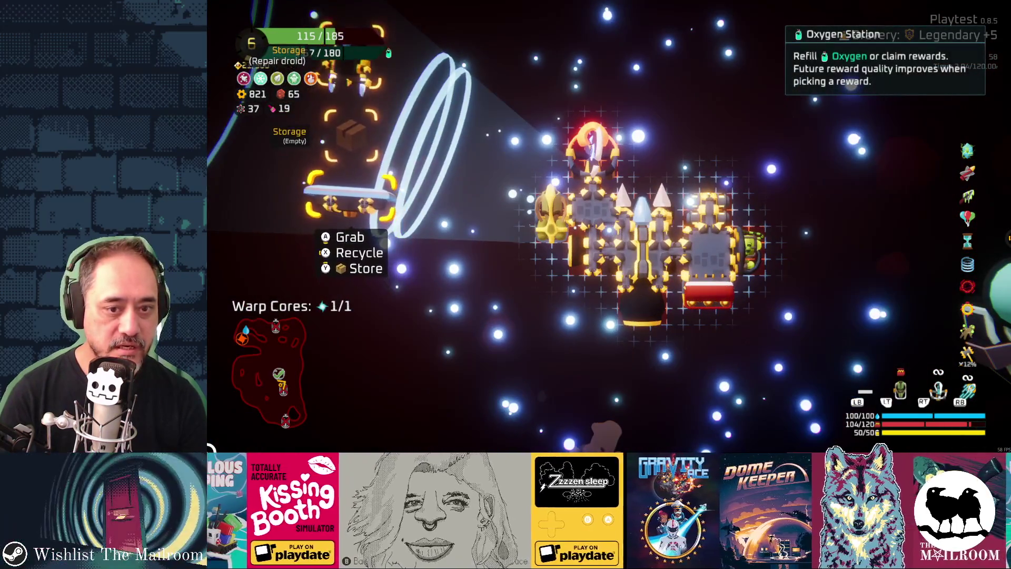
Step: Inspect the ship's Body, Capsule and Dual Thruster and the stored Goo Launcher and Armor
key("Right")
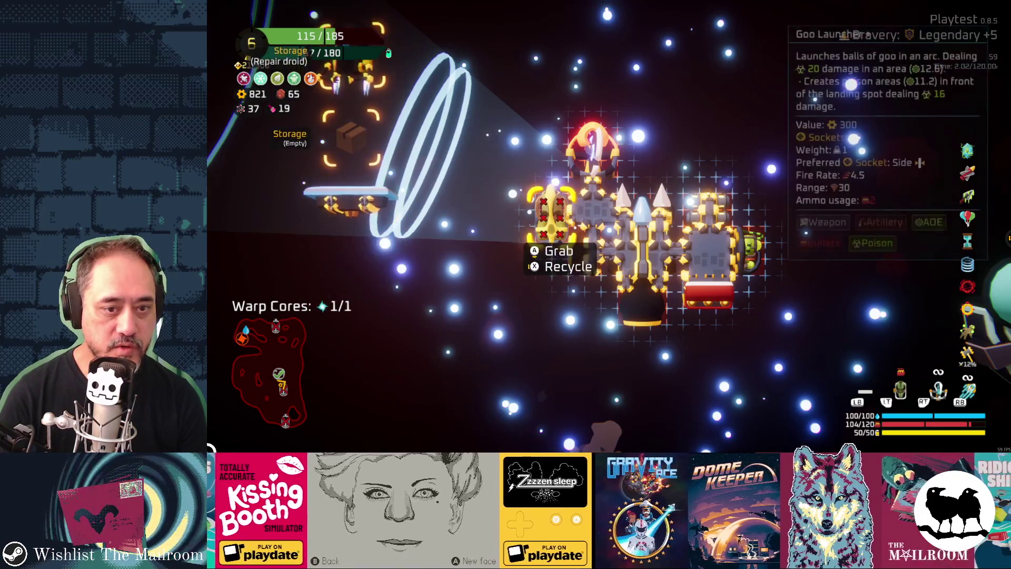
key("Left")
key("Right")
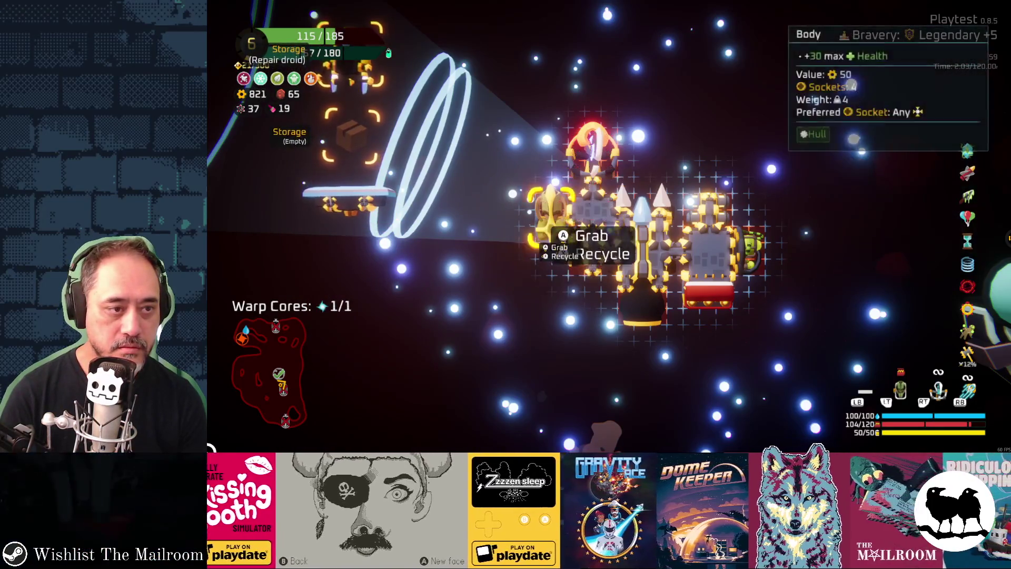
key("Left")
key("Return")
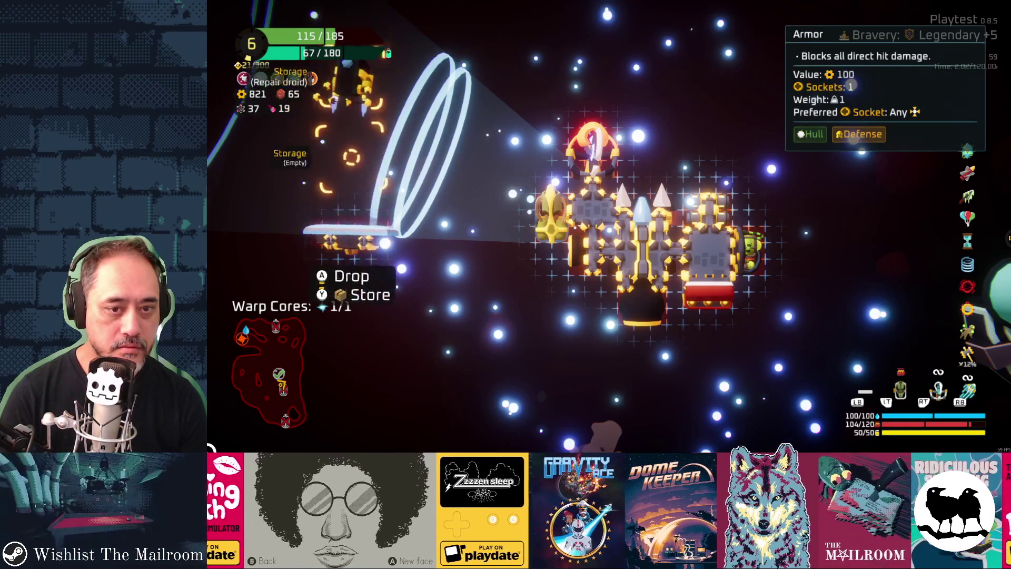
key("Return")
key("Right")
key("Right")
key("Left")
key("Right")
key("Left")
Step: Move the Dual Thruster from the ship into storage
key("Right")
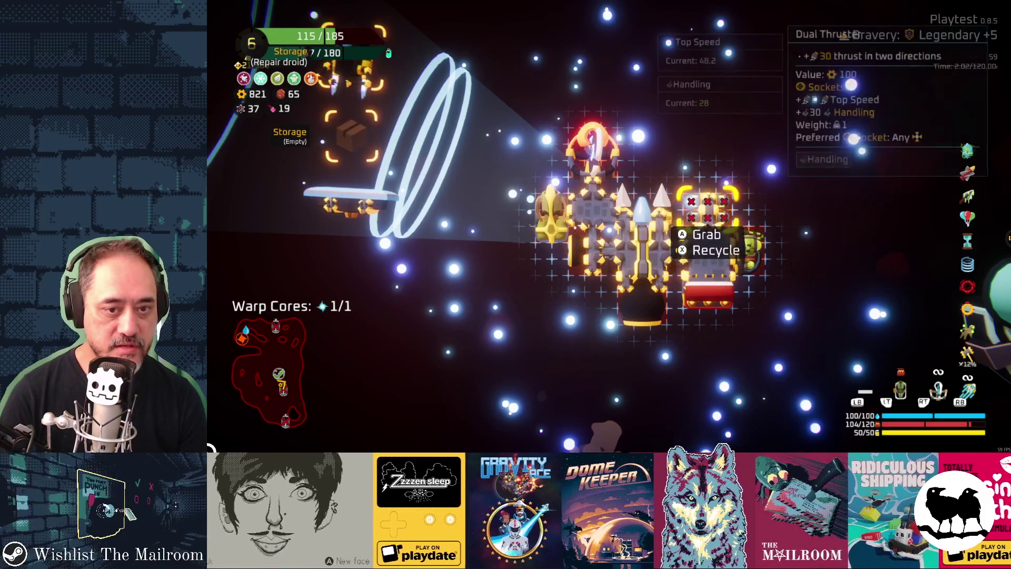
key("Return")
key("Right")
key("Left")
key("Right")
key("y")
key("Down")
Step: Move the Chemical Lab from the ship's Body into storage
key("Right")
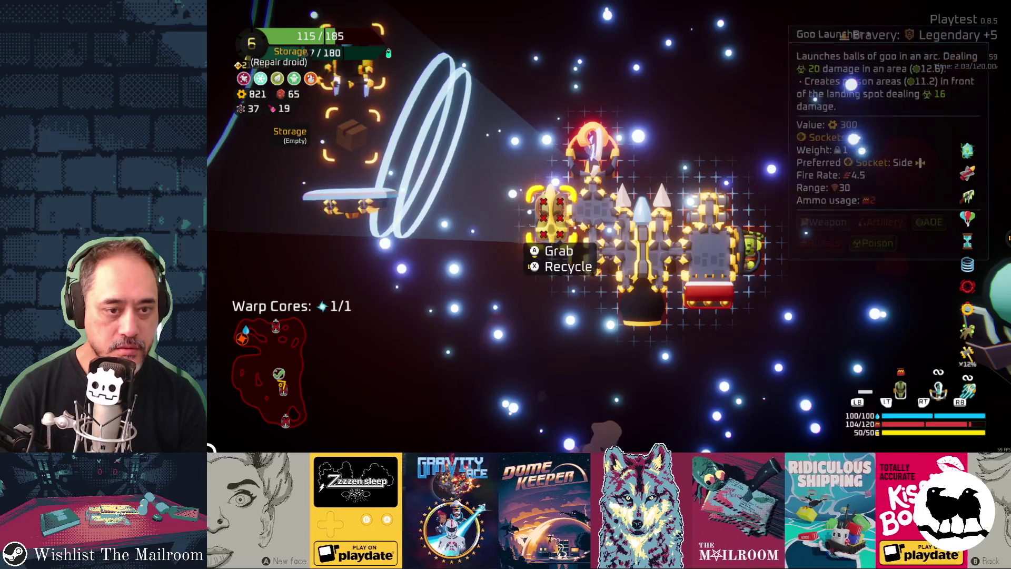
key("Right")
key("Right")
key("Return")
key("Left")
key("Right")
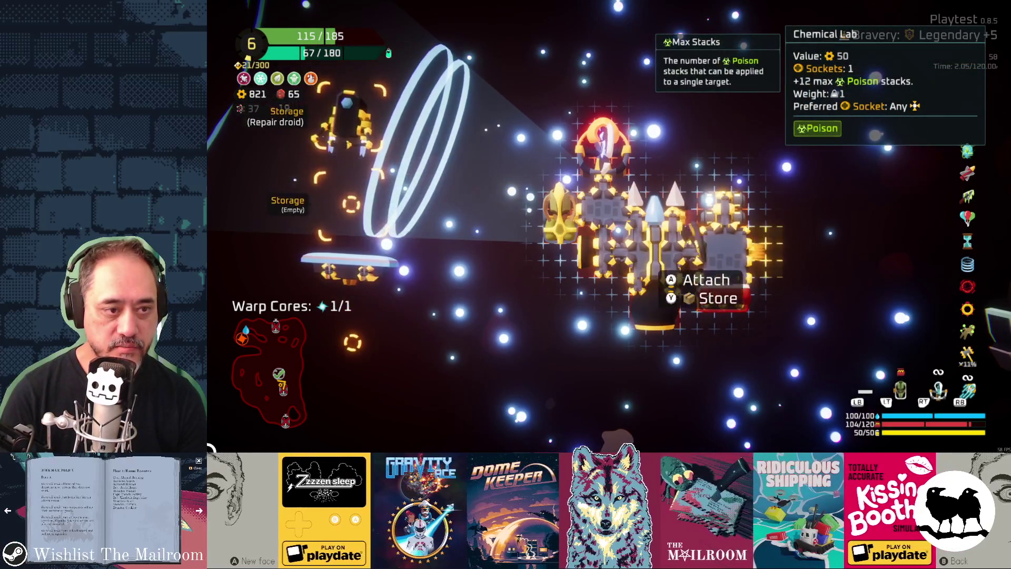
key("y")
Step: Reattach the Bullet Crate, store the Armor module, and leave the ship builder
key("Right")
key("Right")
key("Return")
key("Left")
key("Right")
key("Return")
key("Left")
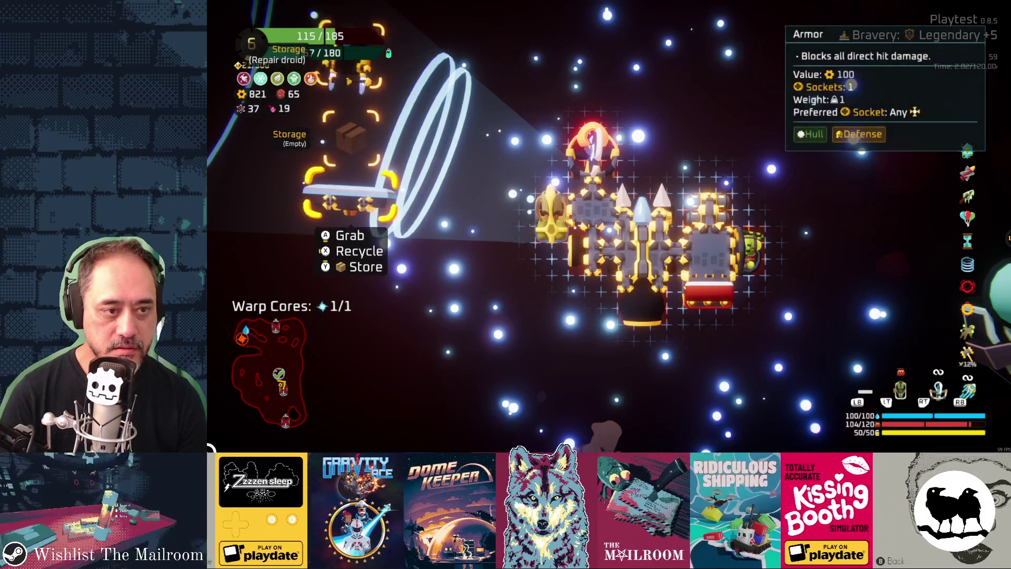
key("Return")
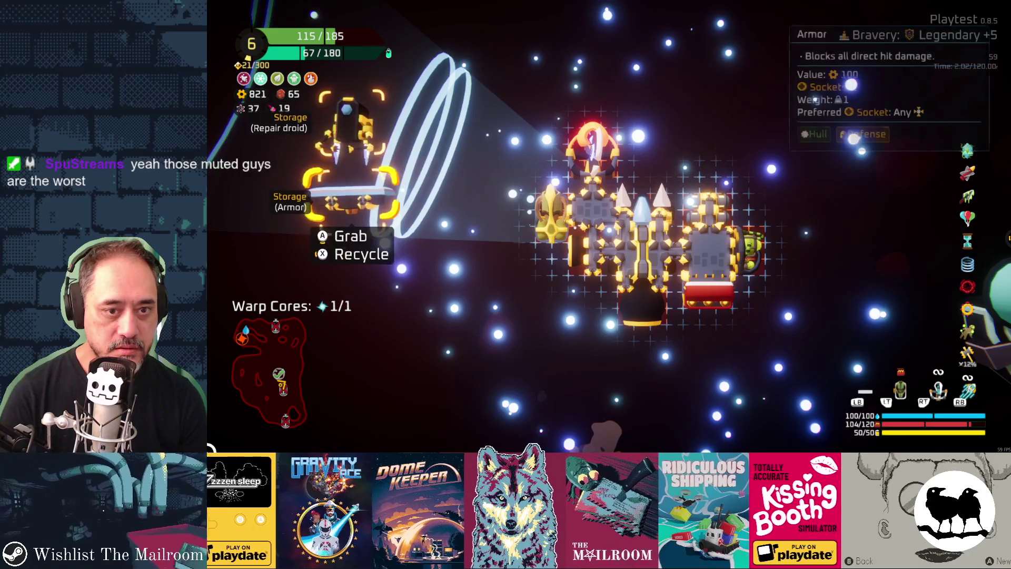
key("Escape")
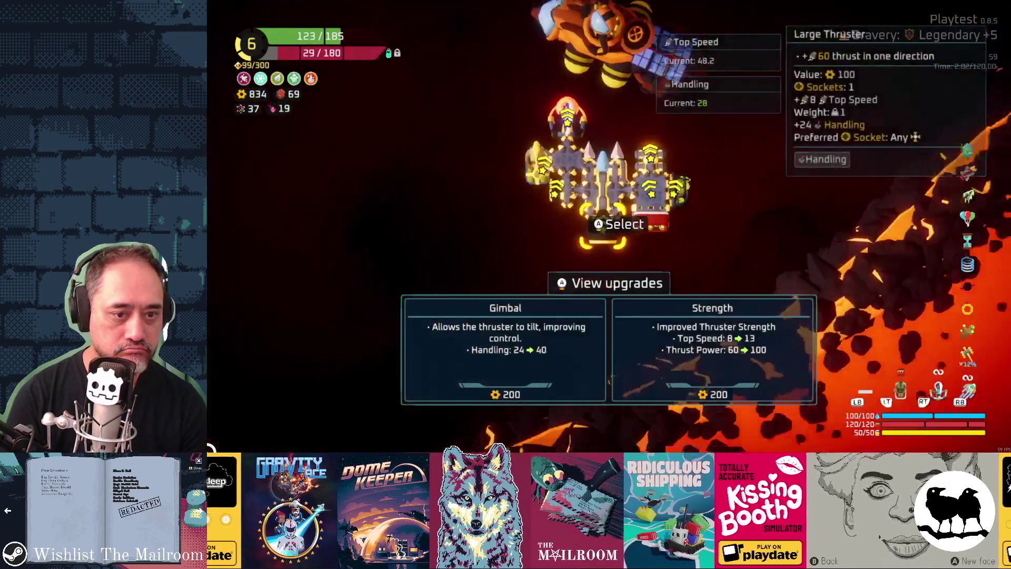
Step: Buy the Bouncing Axes upgrade for the Throwing Axe and Large Blobs for the Goo Launcher
left_click(573, 119)
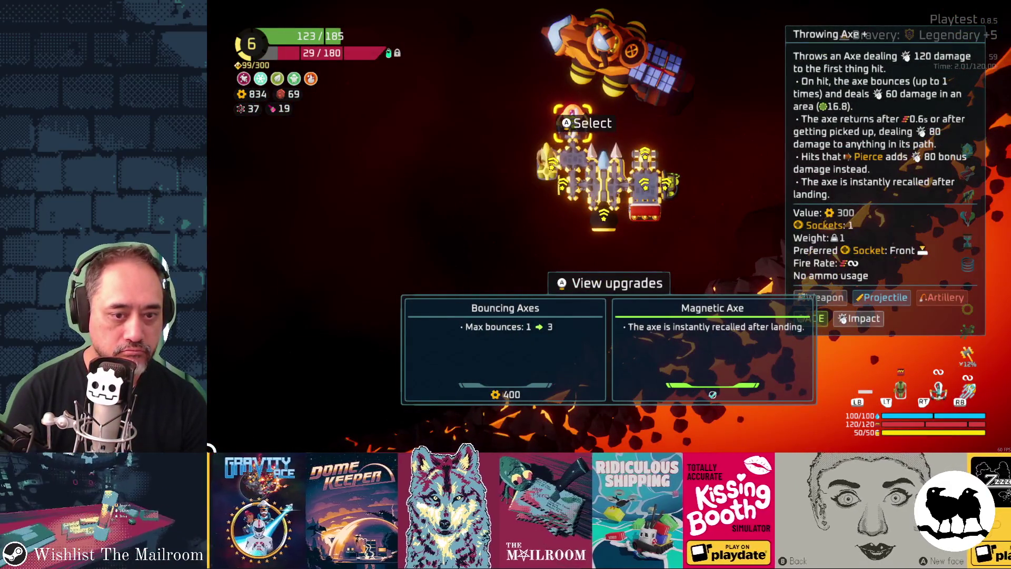
key("Return")
key("Return")
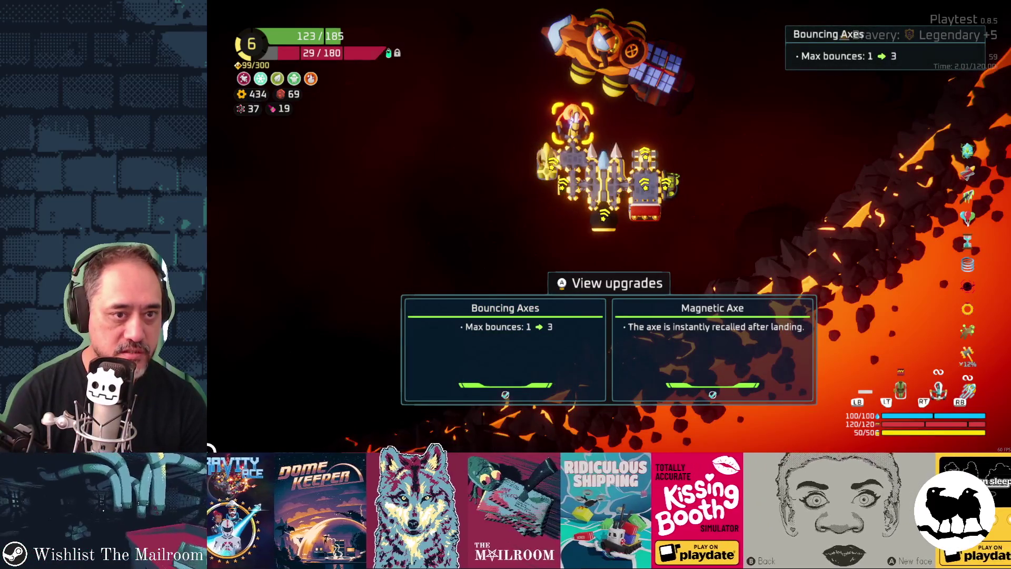
left_click(546, 164)
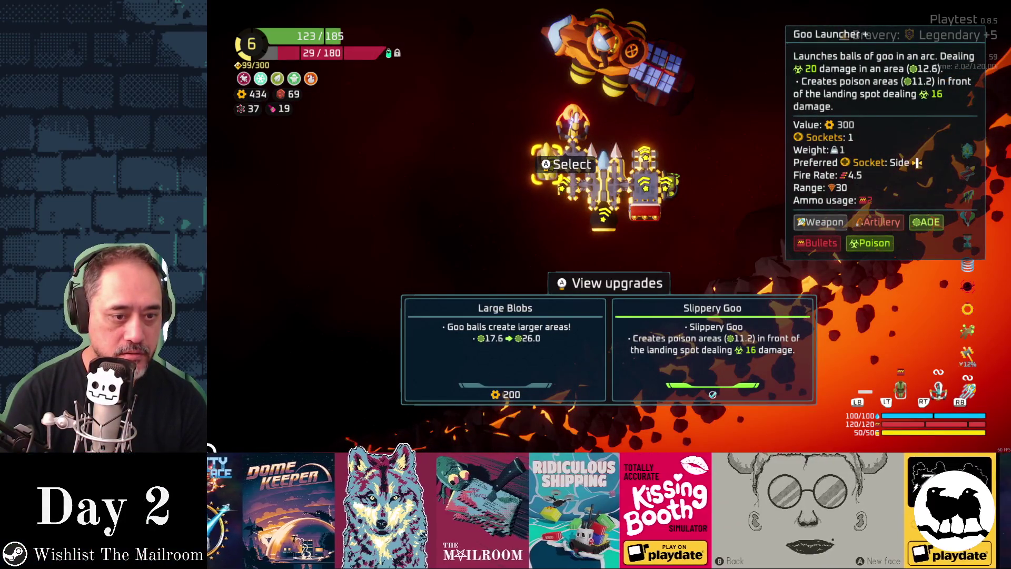
key("Return")
key("Return")
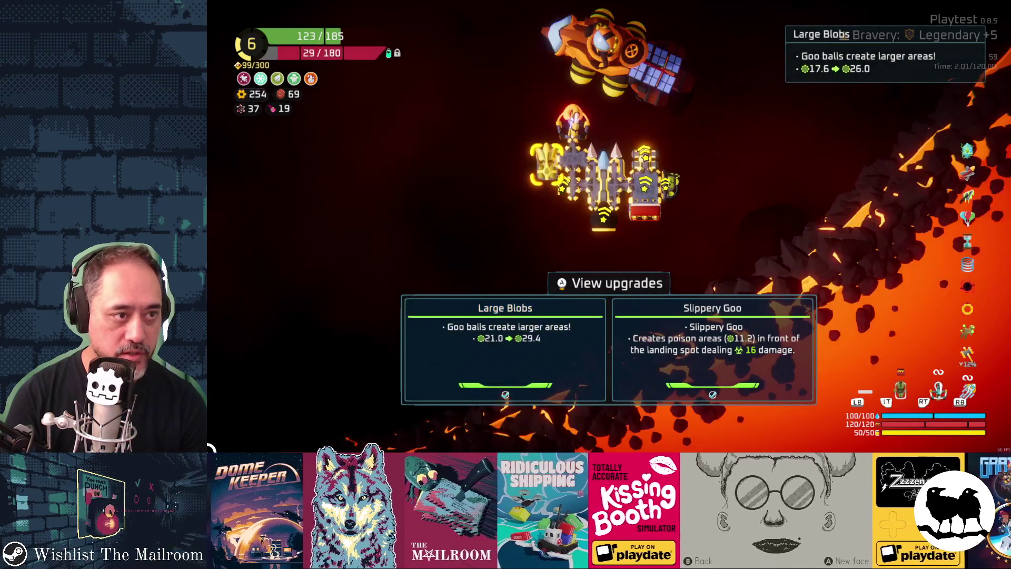
left_click(645, 158)
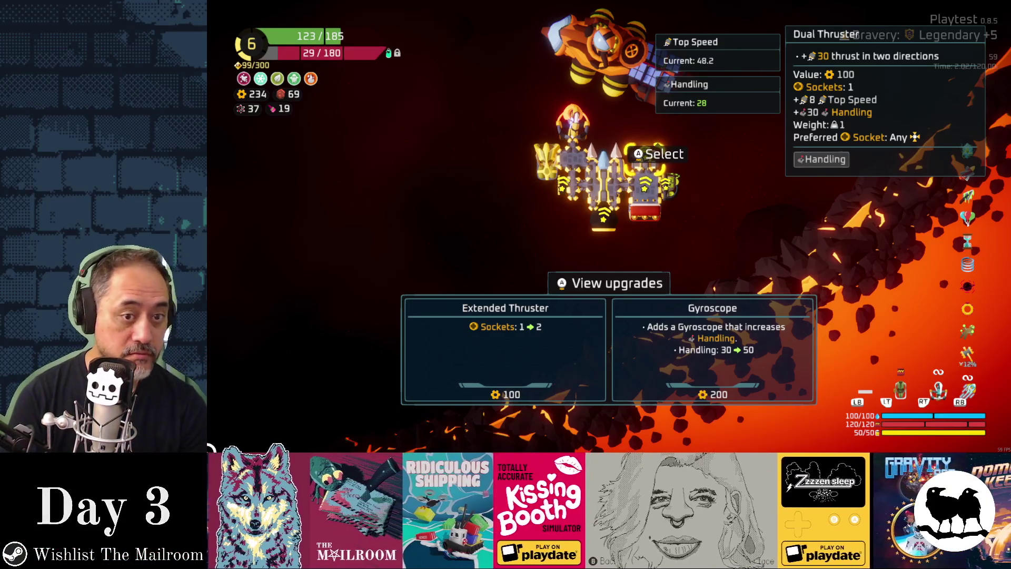
Step: Review the Bullet Crate, Large Thruster and Dual Thruster upgrades, backing out of Extended Thruster
left_click(645, 213)
left_click(604, 221)
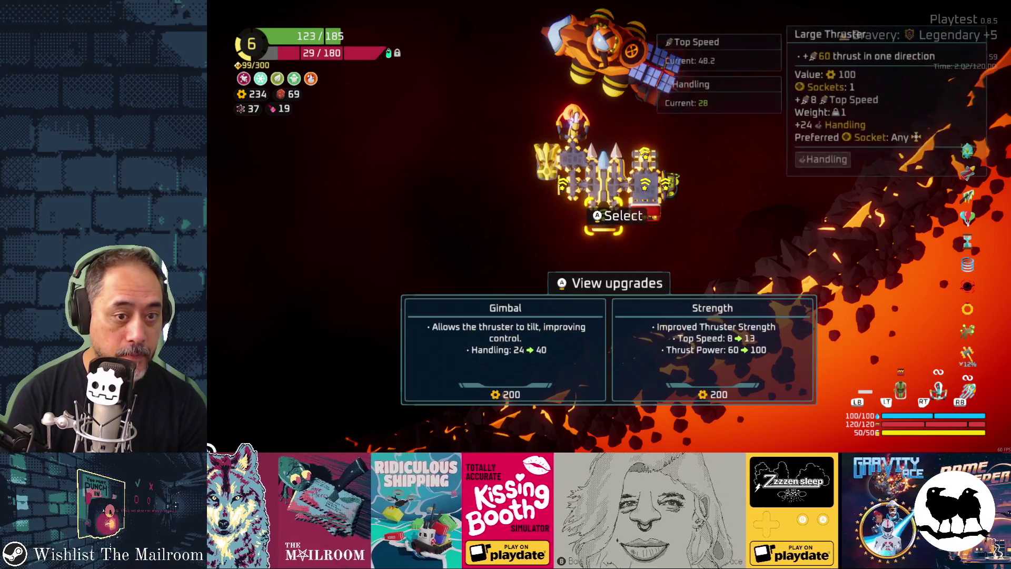
left_click(645, 158)
left_click(646, 158)
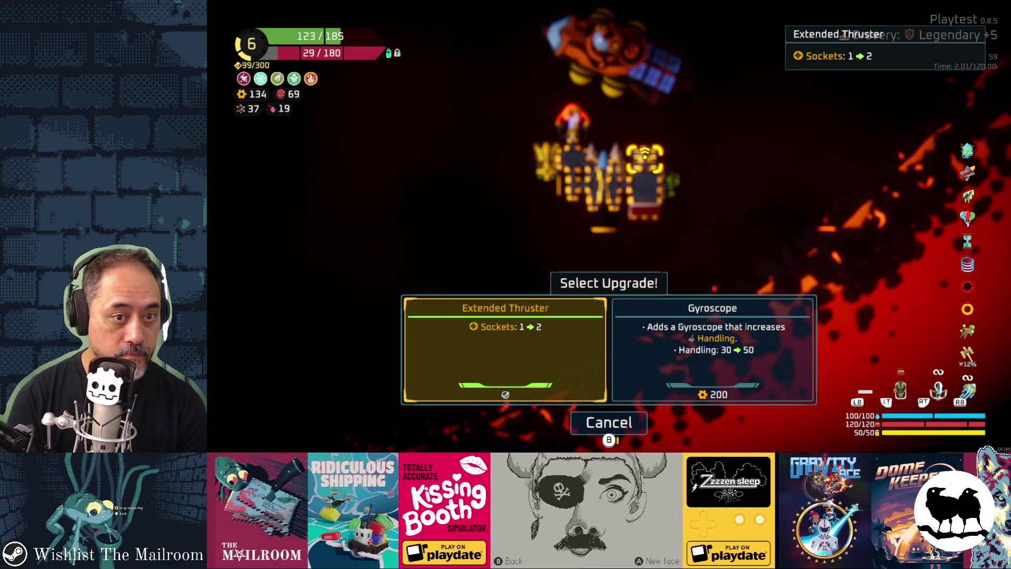
key("Escape")
left_click(551, 163)
Step: Buy the Mini thruster module's upgrade
left_click(561, 184)
left_click(645, 185)
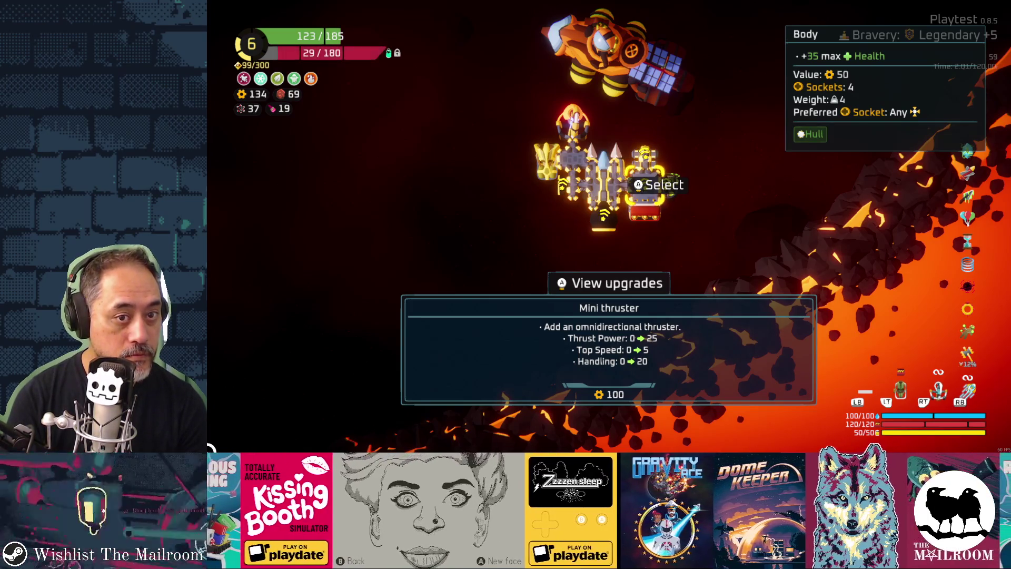
key("Return")
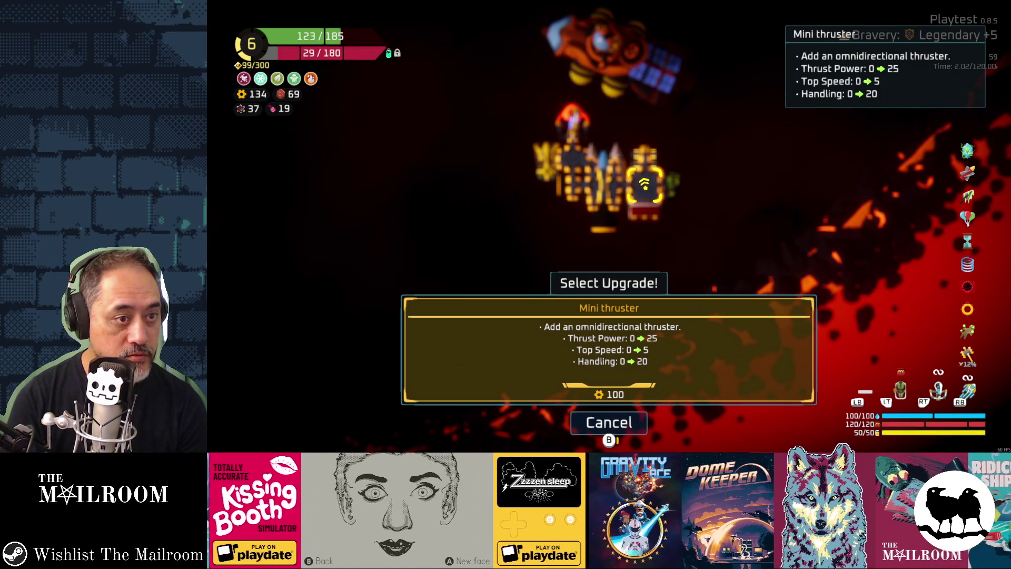
key("Return")
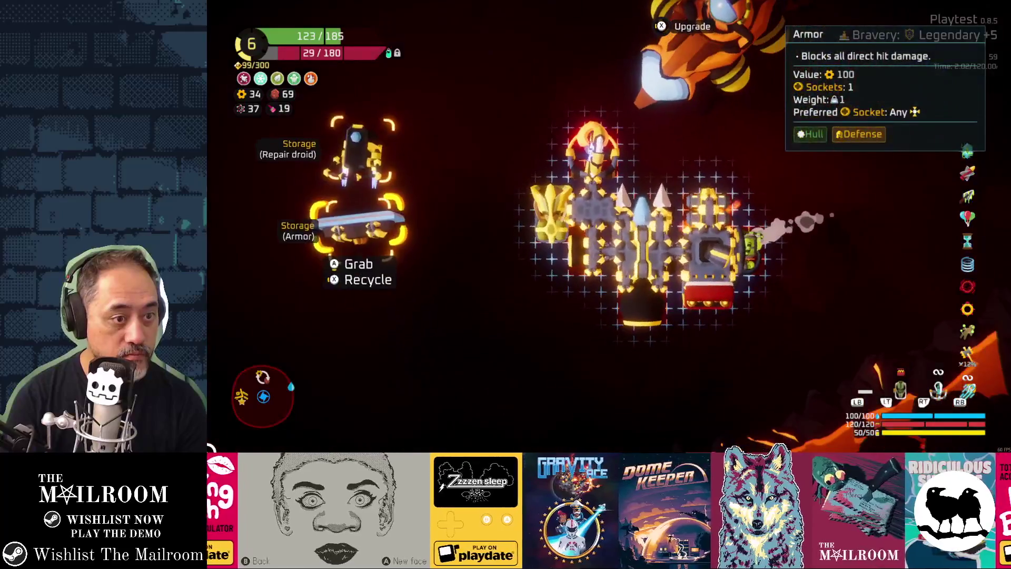
Step: Exit the ship builder so the ship warps out to the sector map
key("Escape")
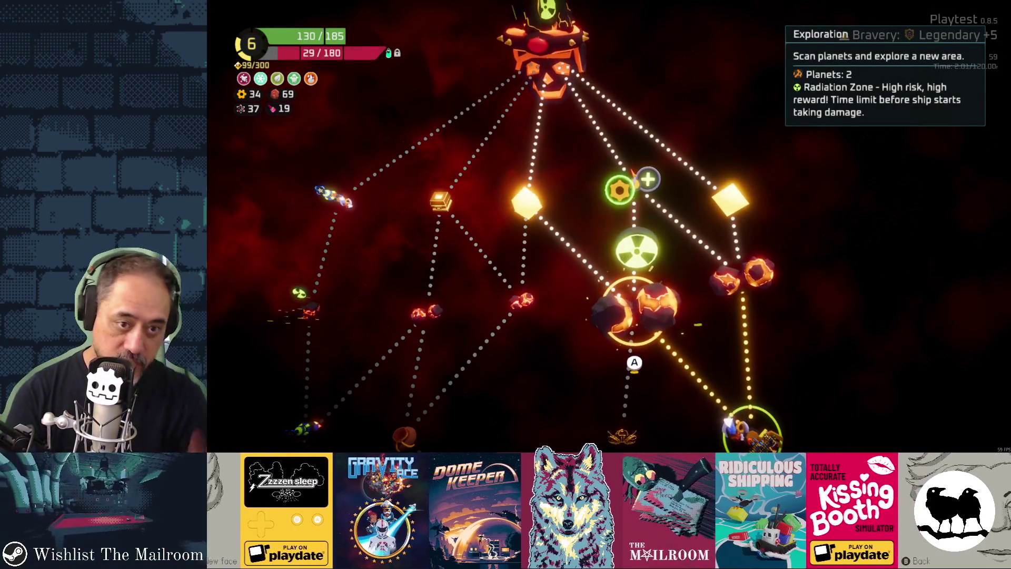
Step: Pick the Exploration destination over the Hideout and travel there
key("Up")
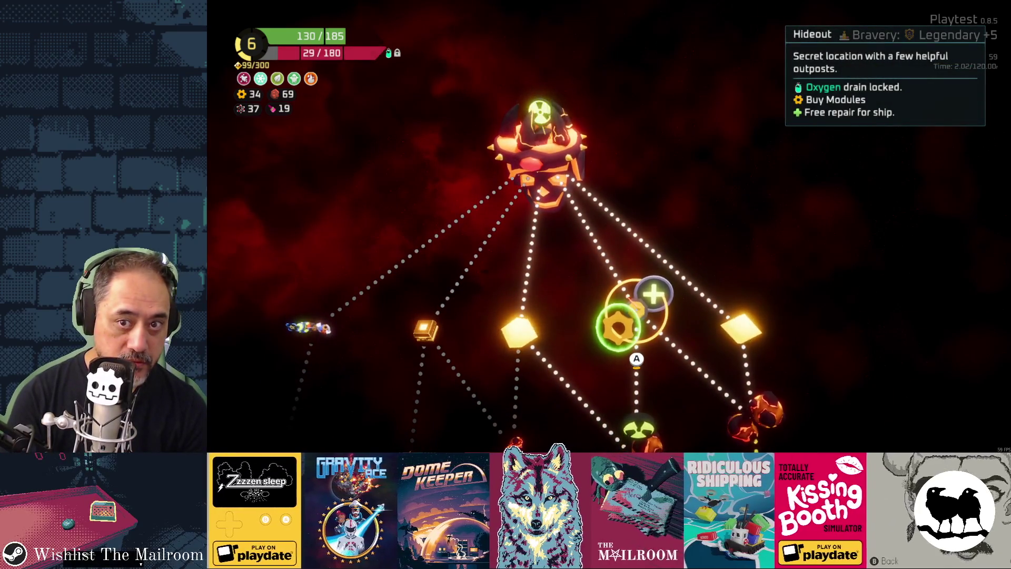
key("Right")
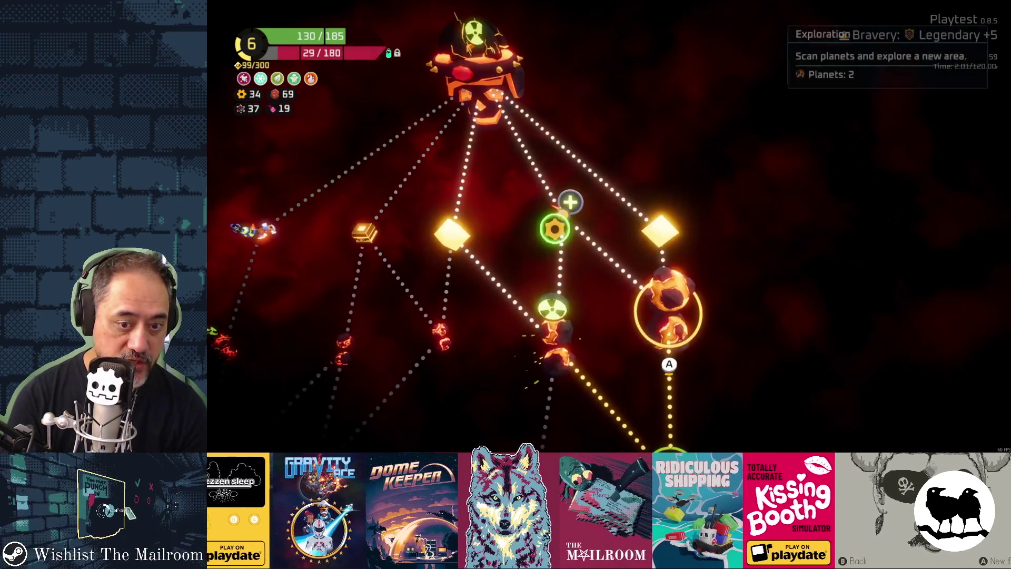
key("Return")
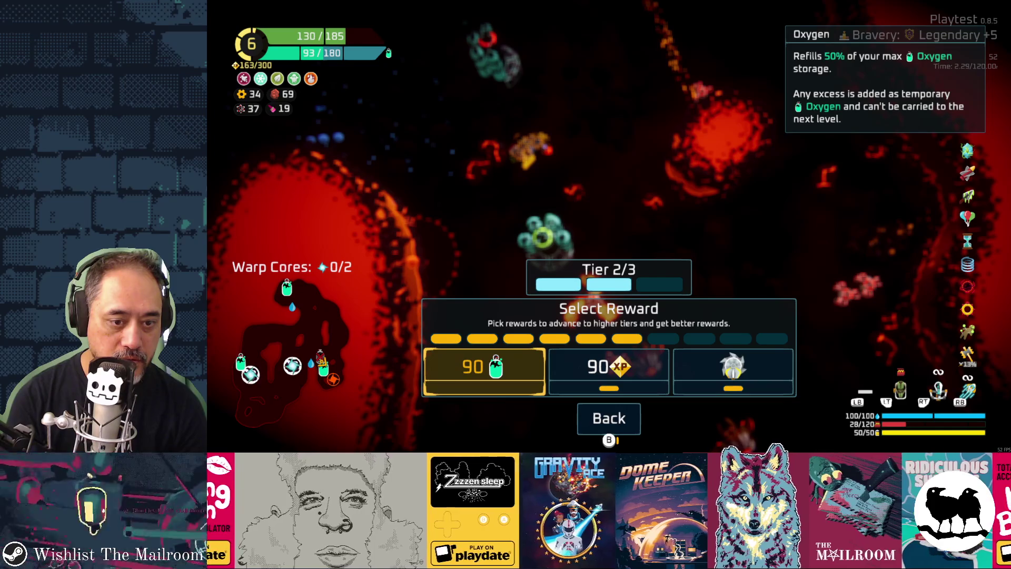
Step: Take the 90 XP reward instead of oxygen
key("Right")
key("Return")
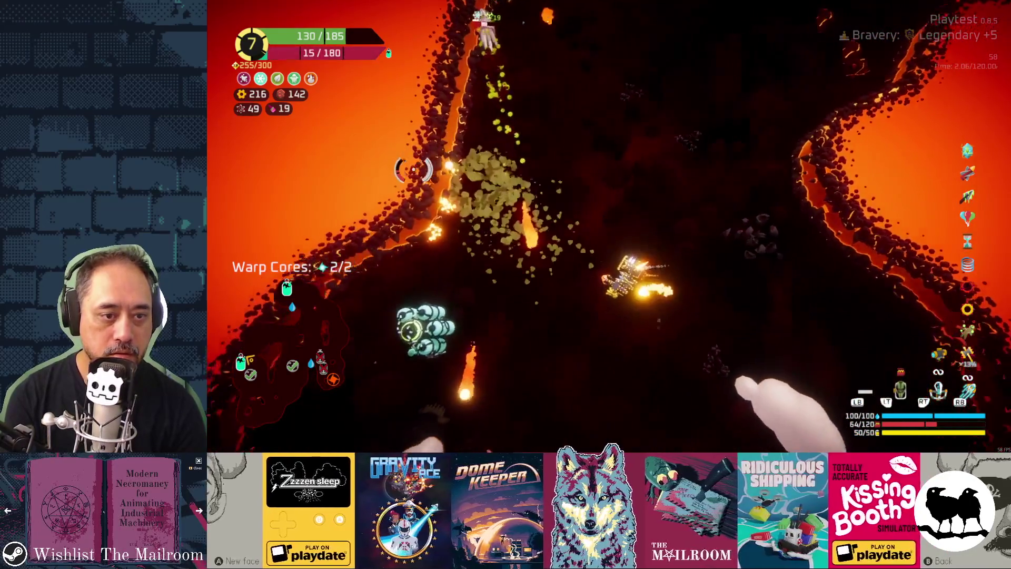
Step: Use the oxygen station and take its oxygen refill reward
key("e")
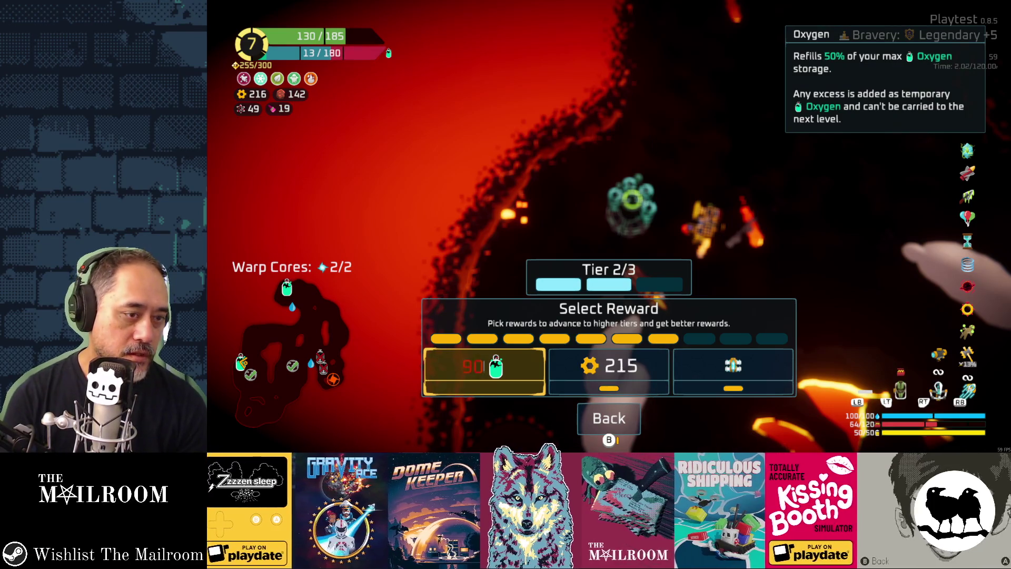
key("e")
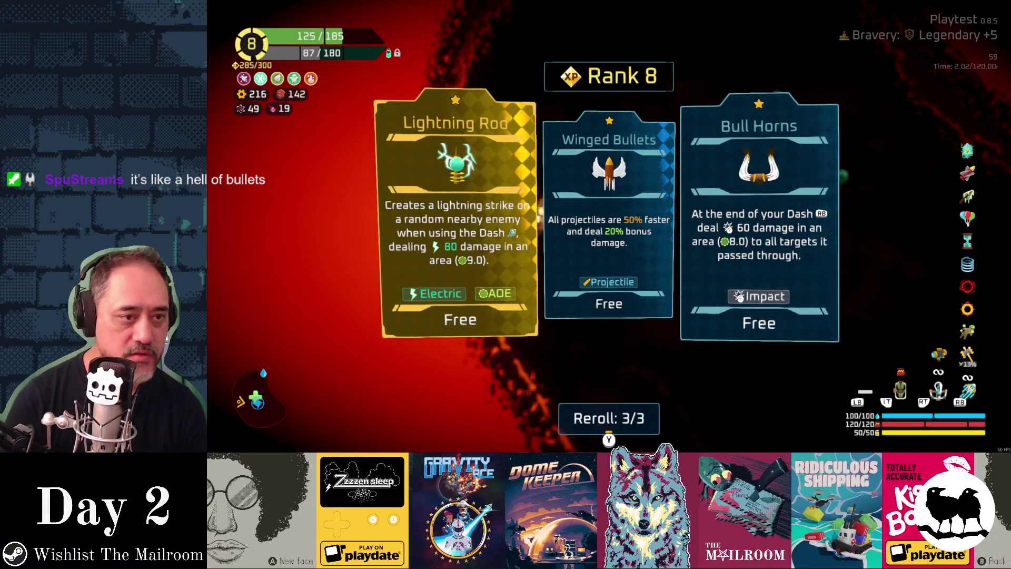
Step: Compare the Winged Bullets, Lightning Rod and Bull Horns upgrades, then reroll the offers
left_click(609, 216)
left_click(458, 216)
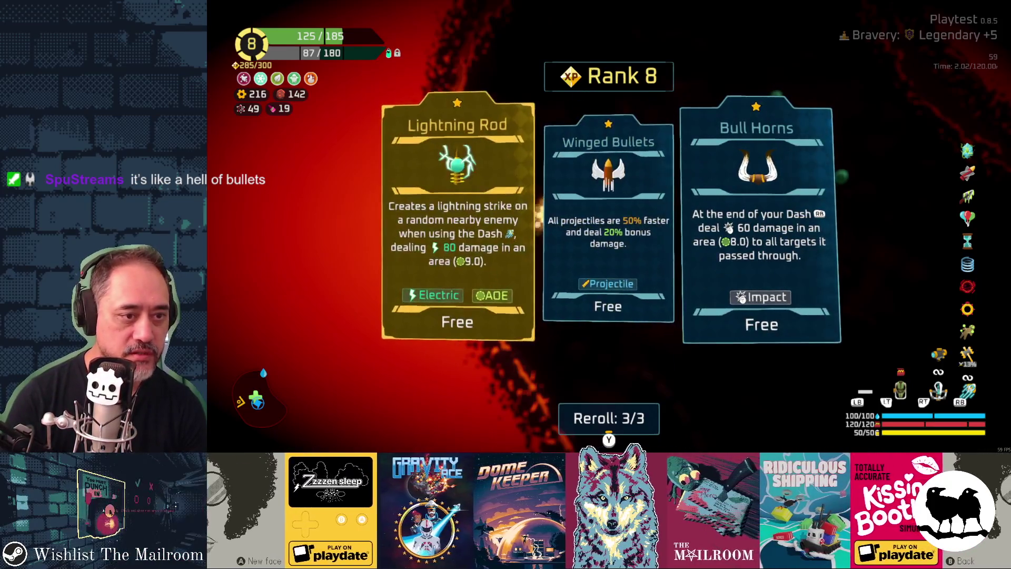
key("Right")
key("Right")
key("Left")
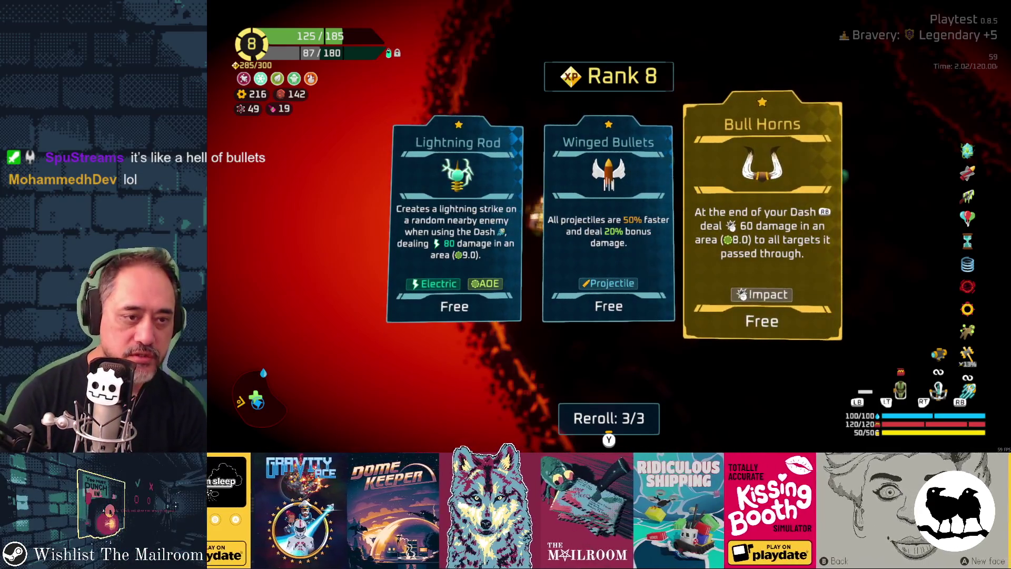
key("r")
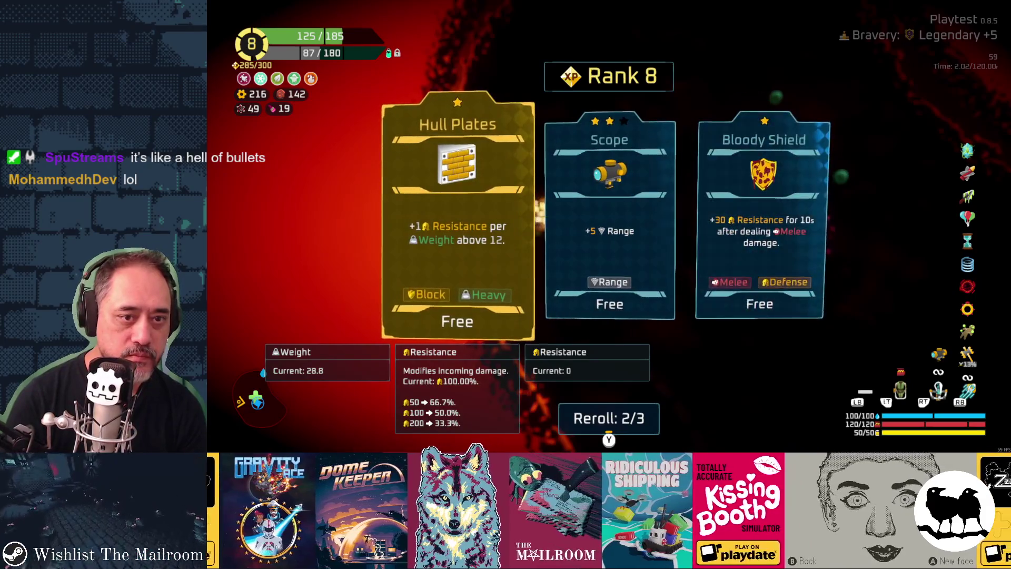
Step: Compare the Scope and Hull Plates upgrades, then reroll a second time
key("Right")
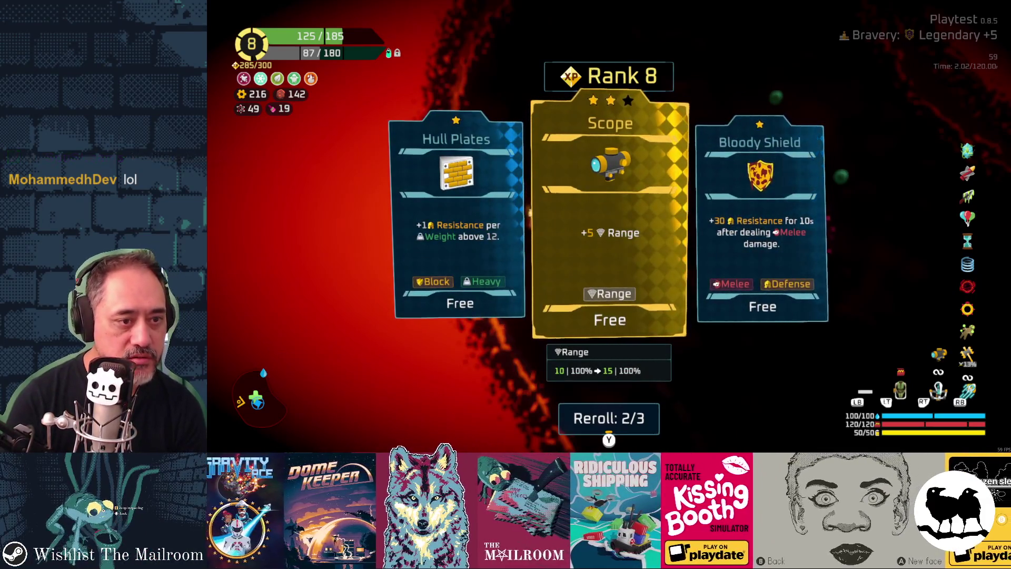
key("Left")
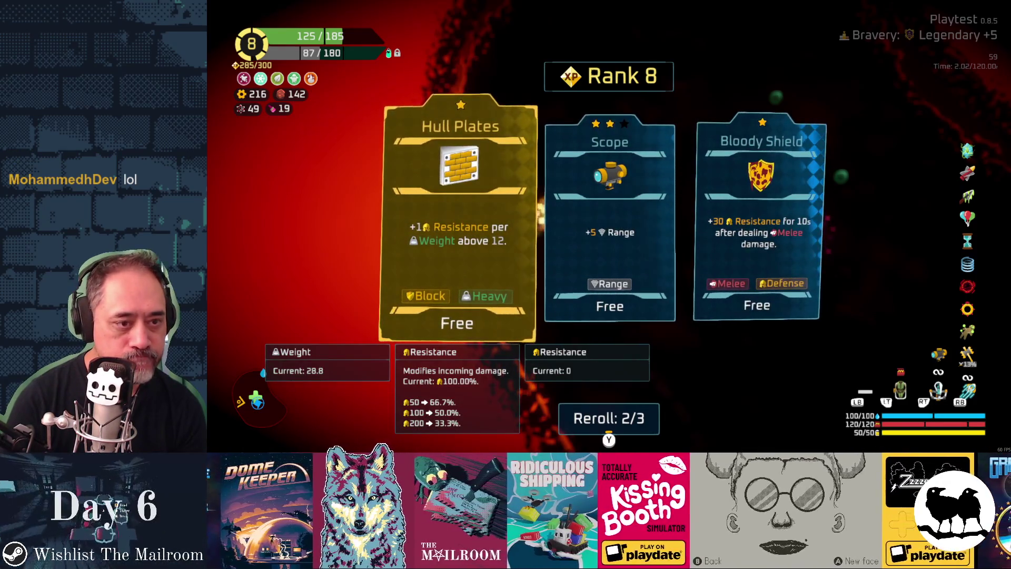
key("Right")
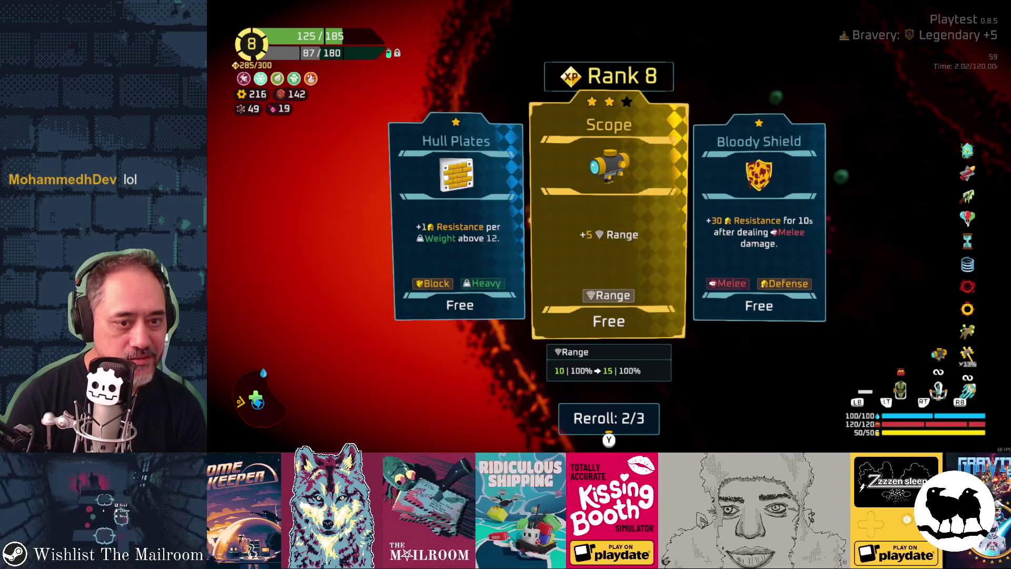
key("r")
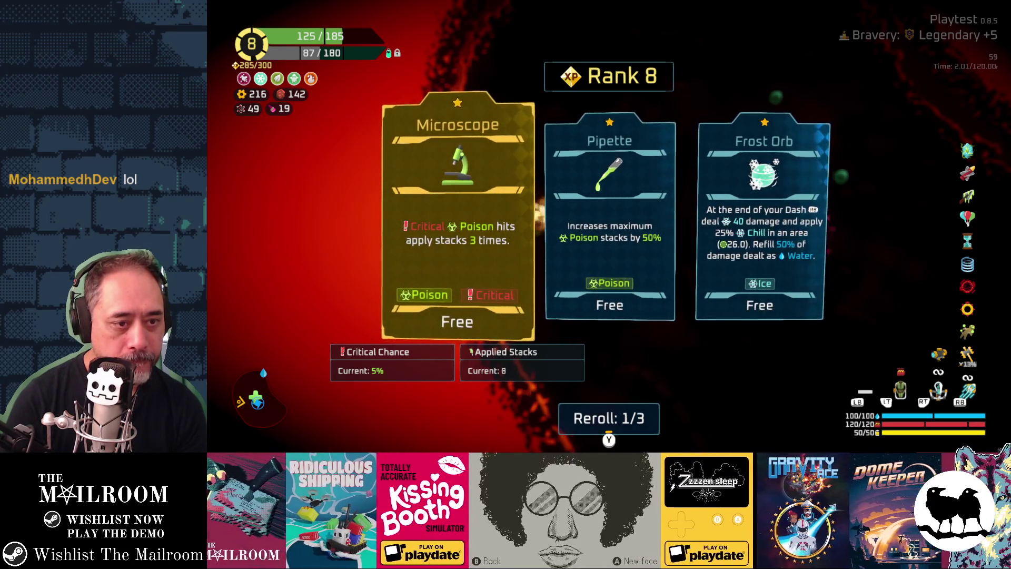
Step: Weigh Microscope against Pipette and take the Pipette upgrade
key("Right")
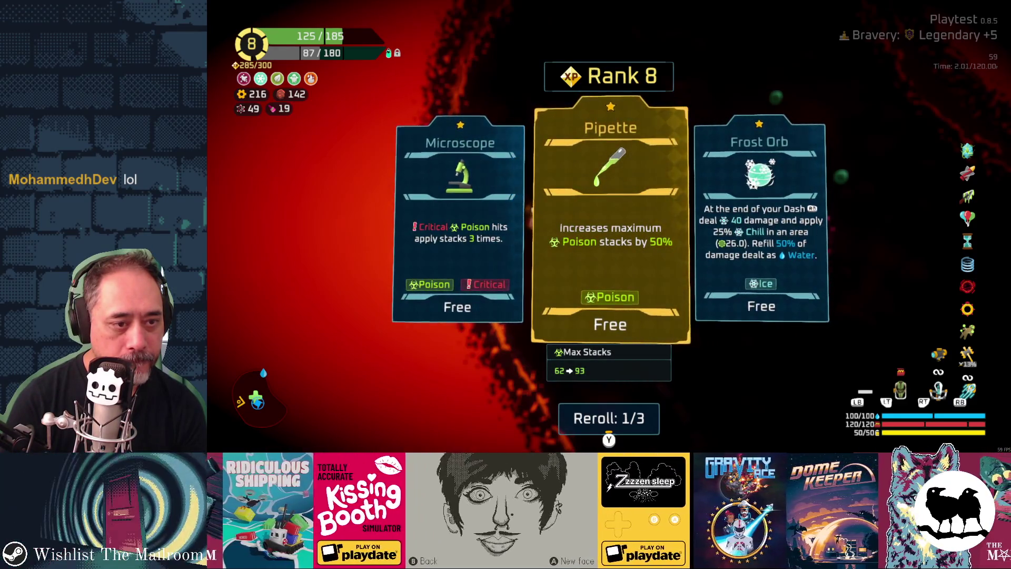
key("Left")
key("Right")
key("Return")
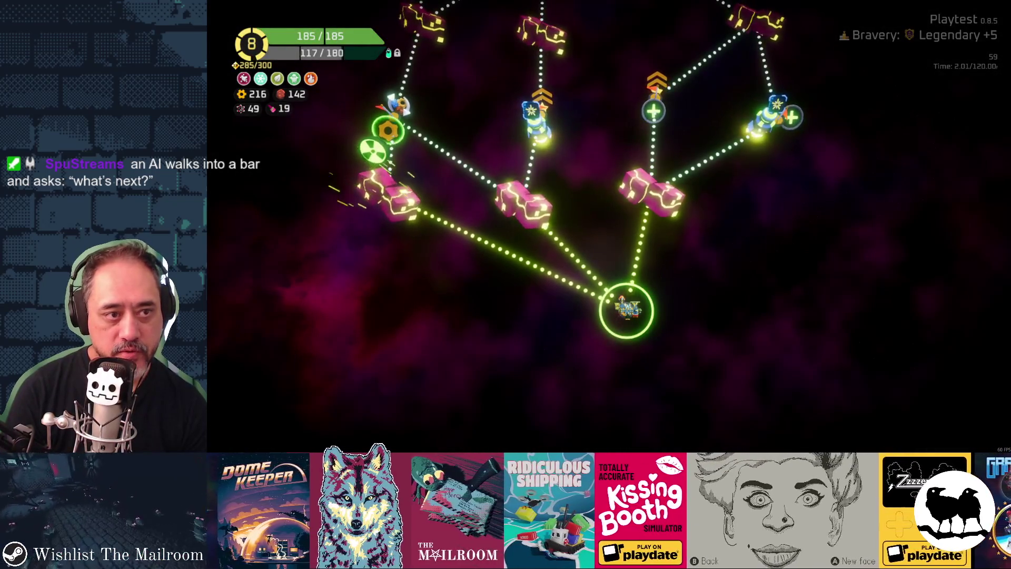
Step: Move the map selection past the Hideout nodes to the pink node below them and warp there
key("Right")
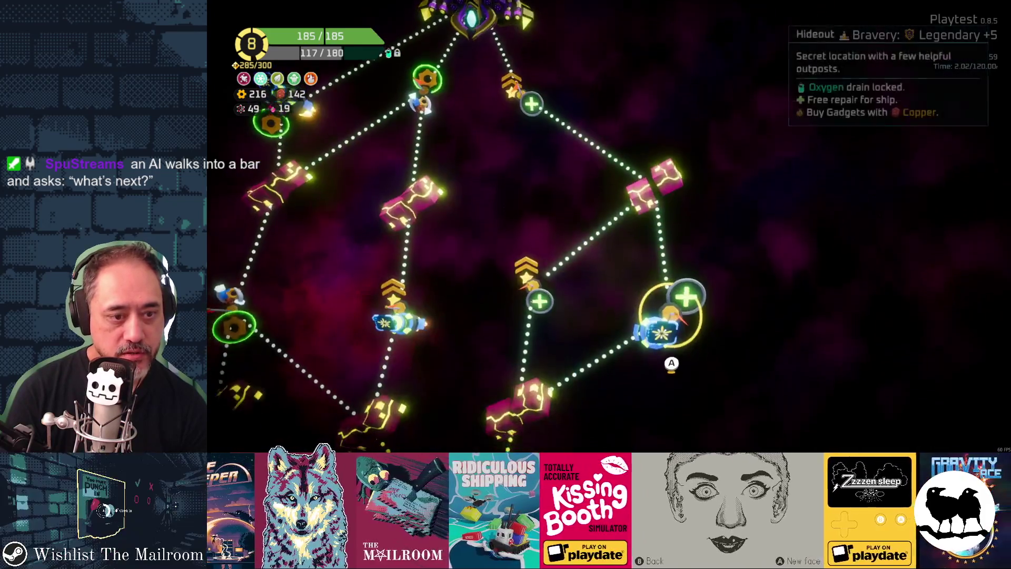
key("Left")
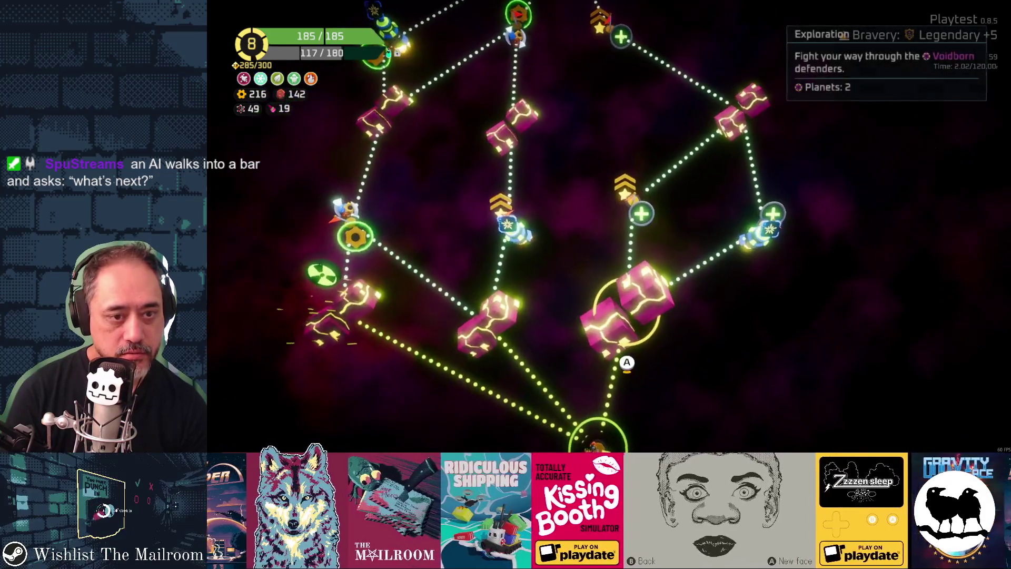
key("Up")
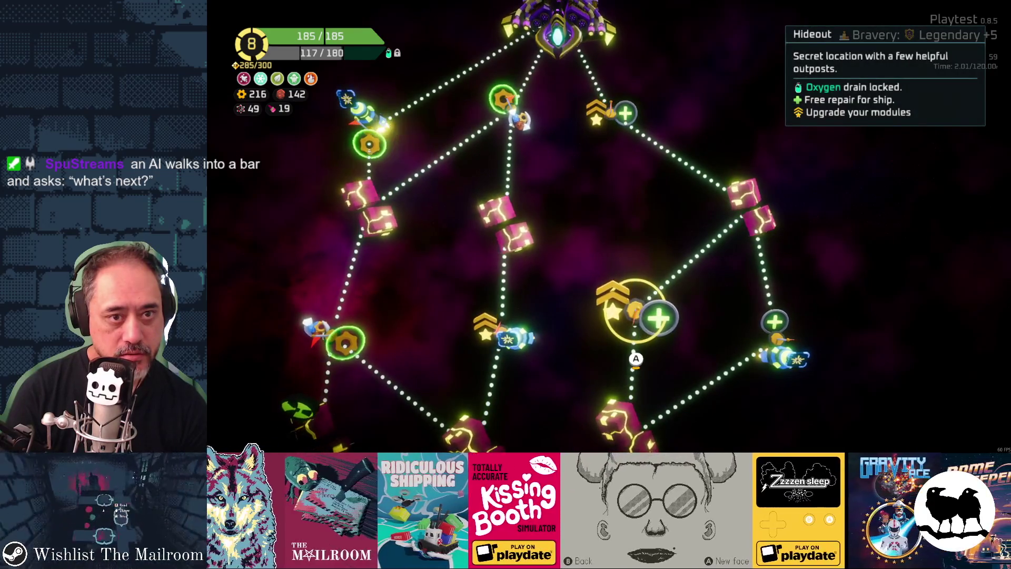
key("Up")
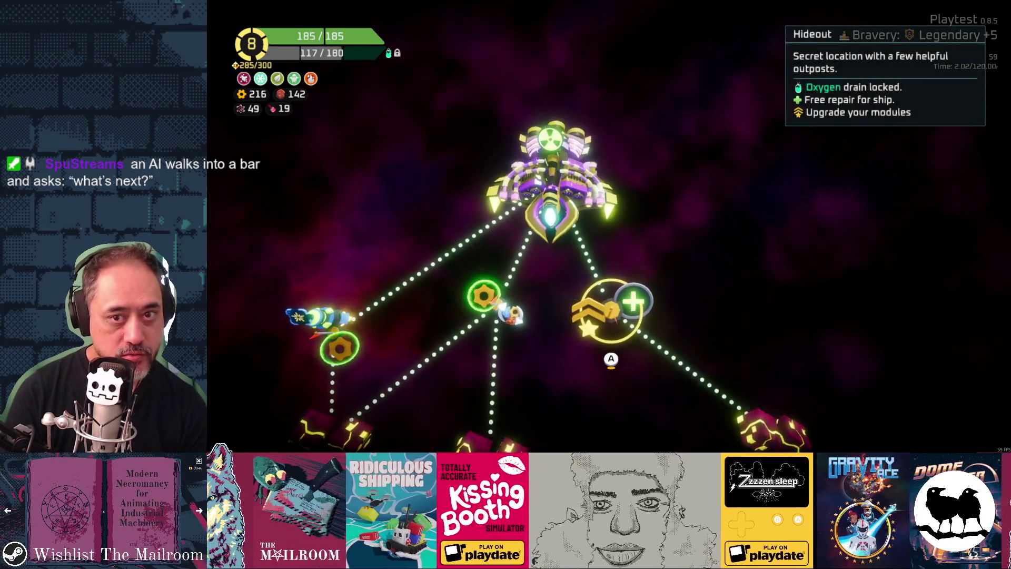
key("Down")
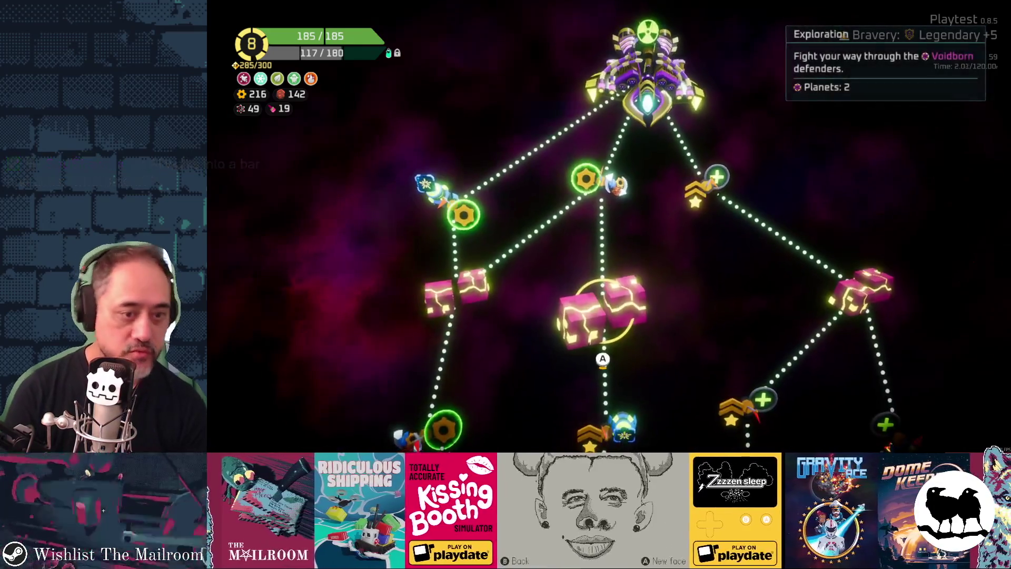
key("Down")
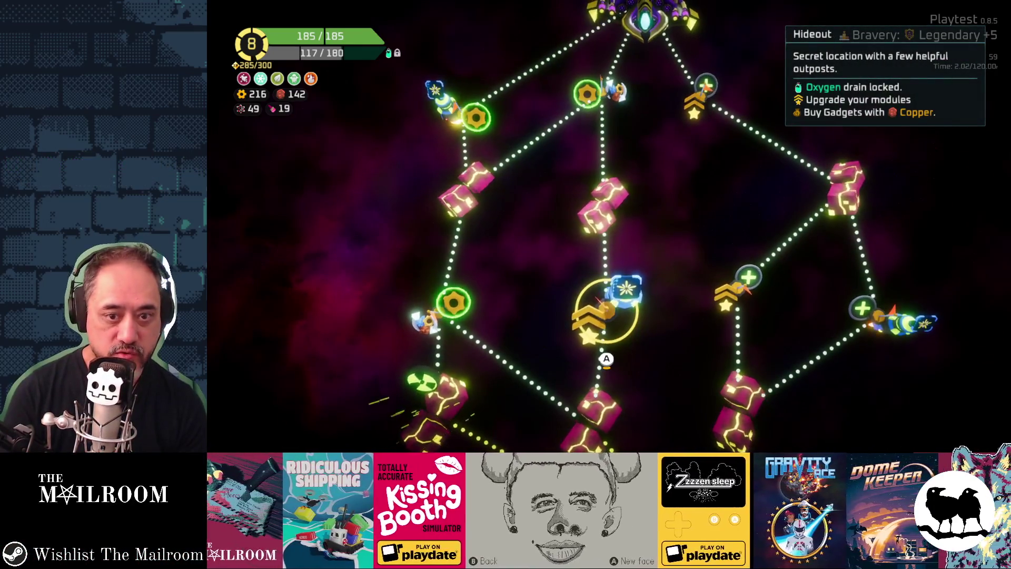
key("Down")
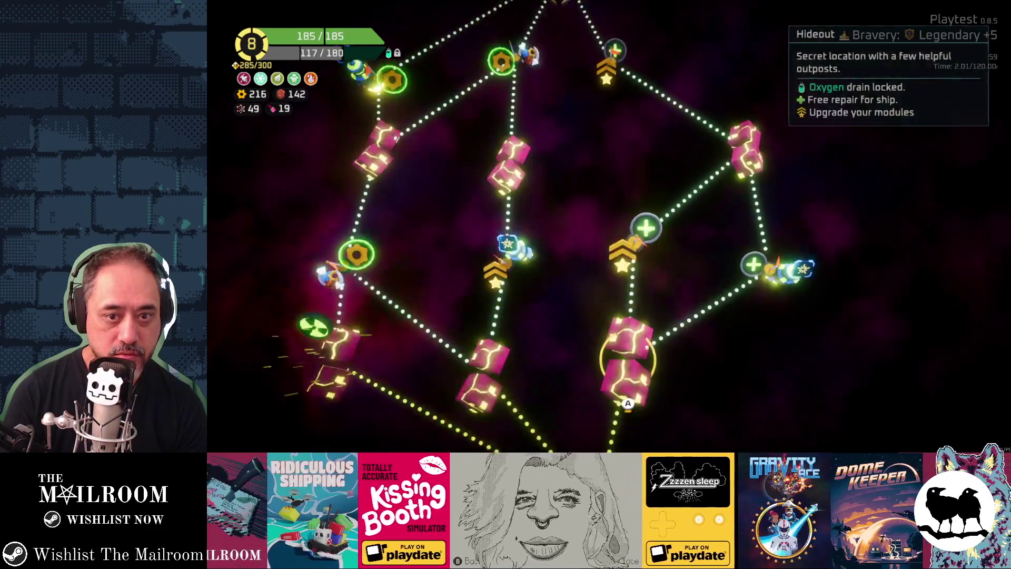
key("Return")
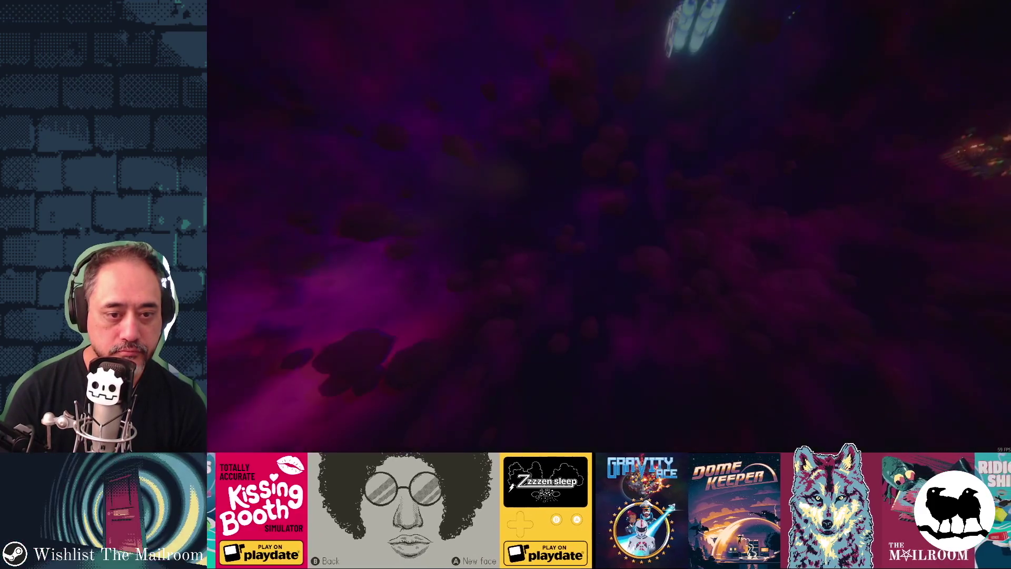
Step: At the station's Select Reward dialog, take Nothing to raise later reward tiers
key("e")
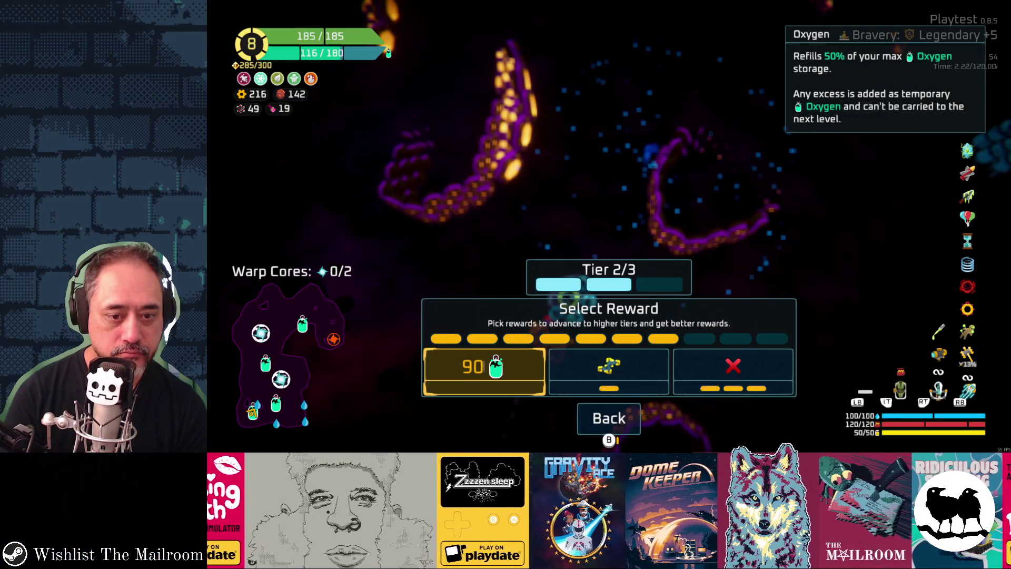
key("Right")
key("Right")
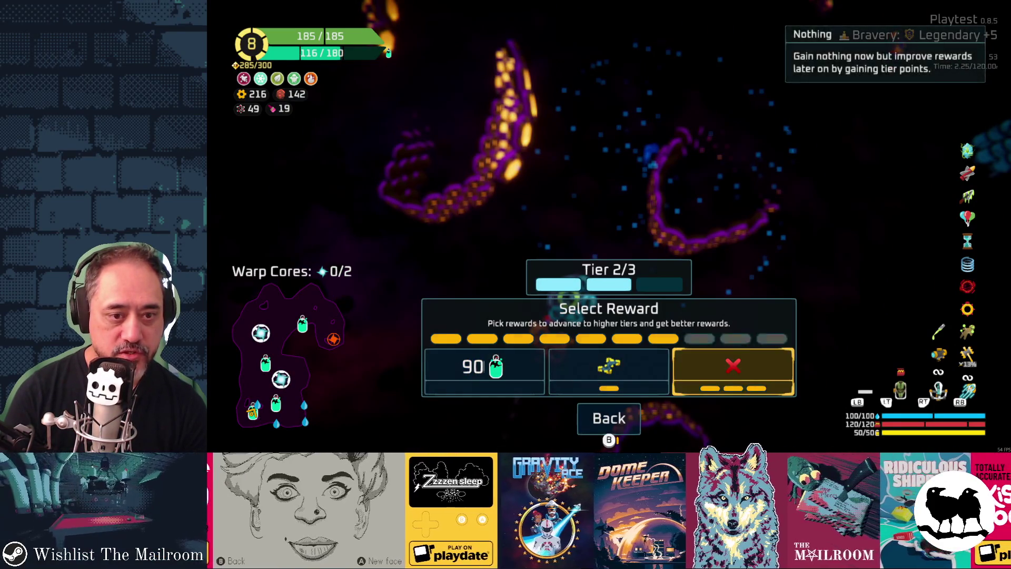
key("Return")
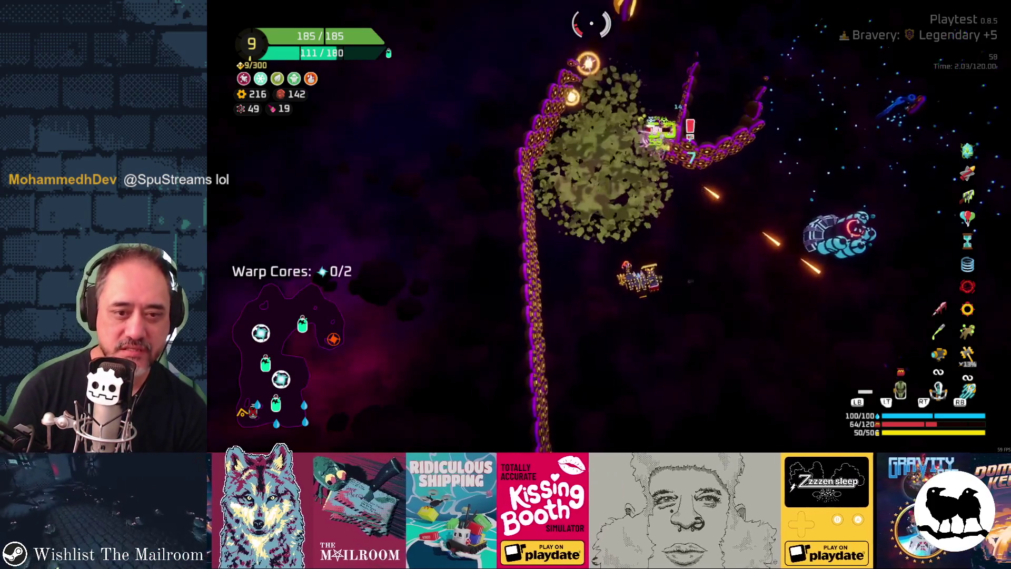
Step: Read the Throwing Axe tooltip in the ship stats panel, then close the panel
key("Tab")
key("Left")
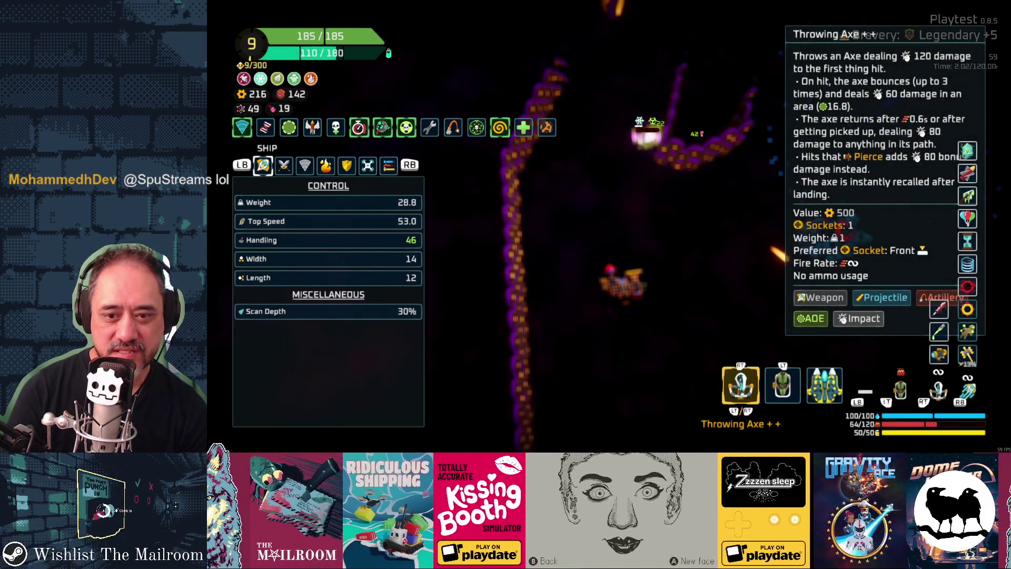
key("Tab")
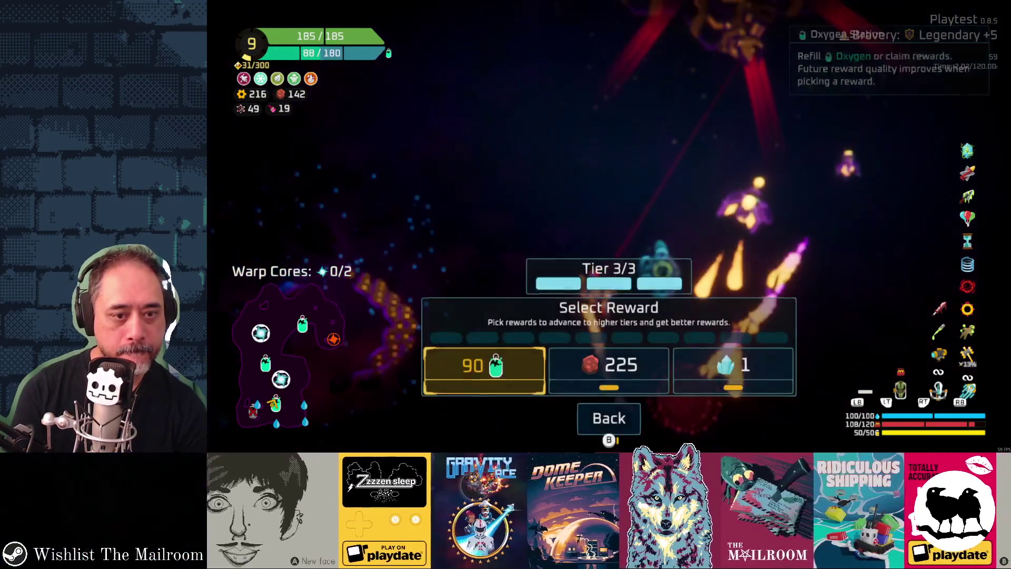
Step: Compare it with 225 copper, then claim the 90 oxygen reward
key("Right")
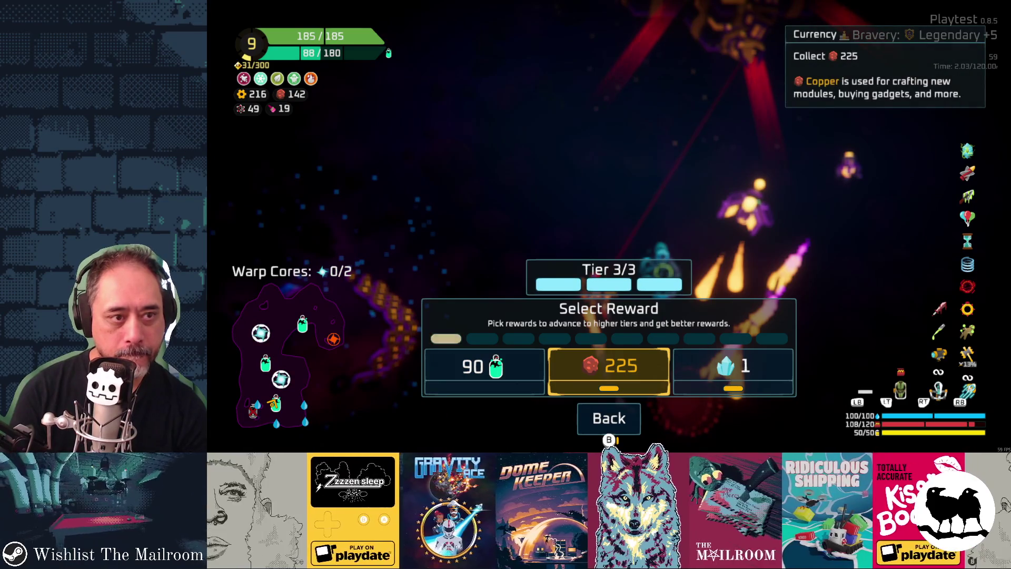
key("Left")
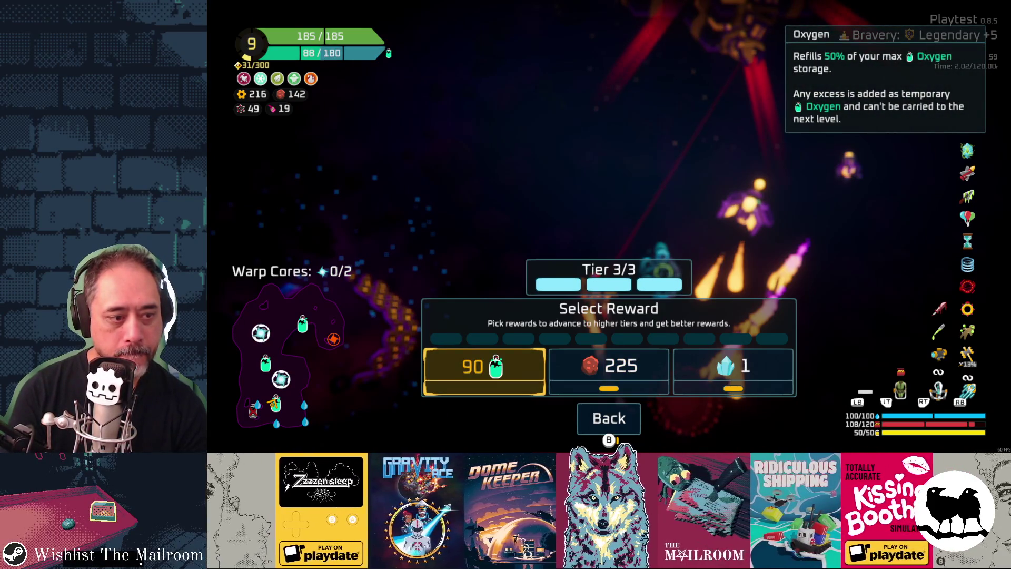
key("Return")
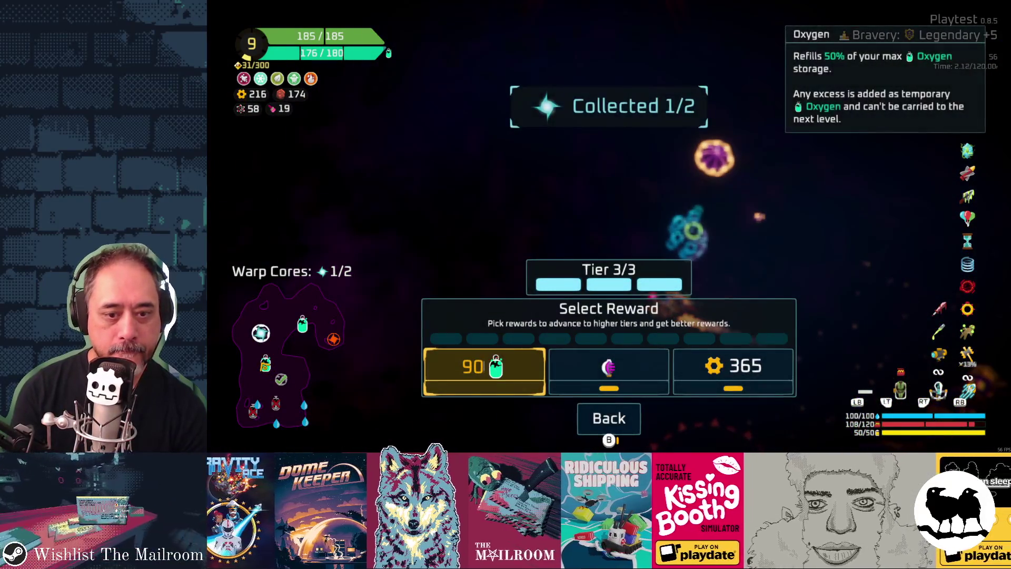
Step: At the next station, weigh Ion Cannon against 365 scrap and claim the scrap
key("Right")
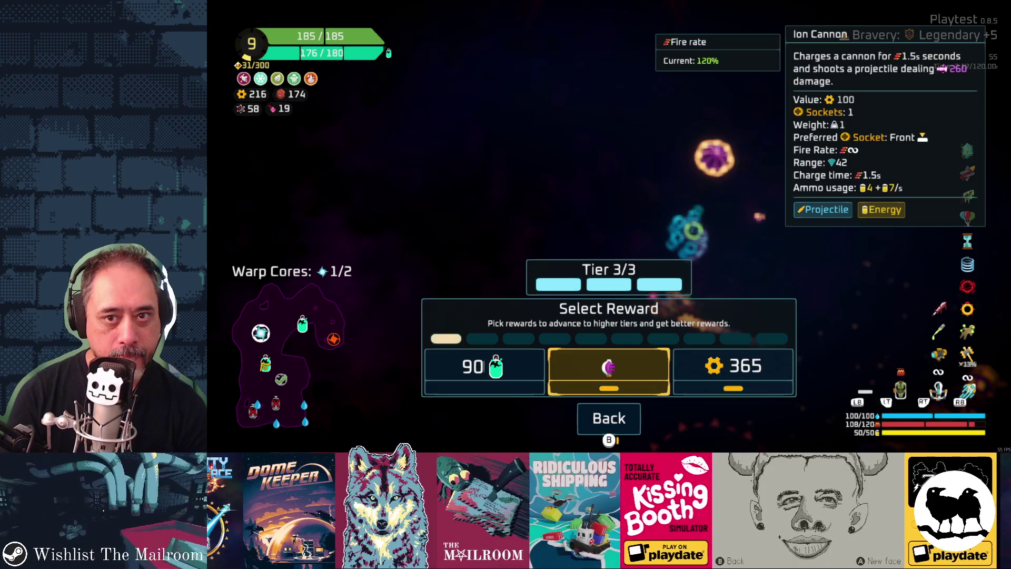
key("Right")
key("Left")
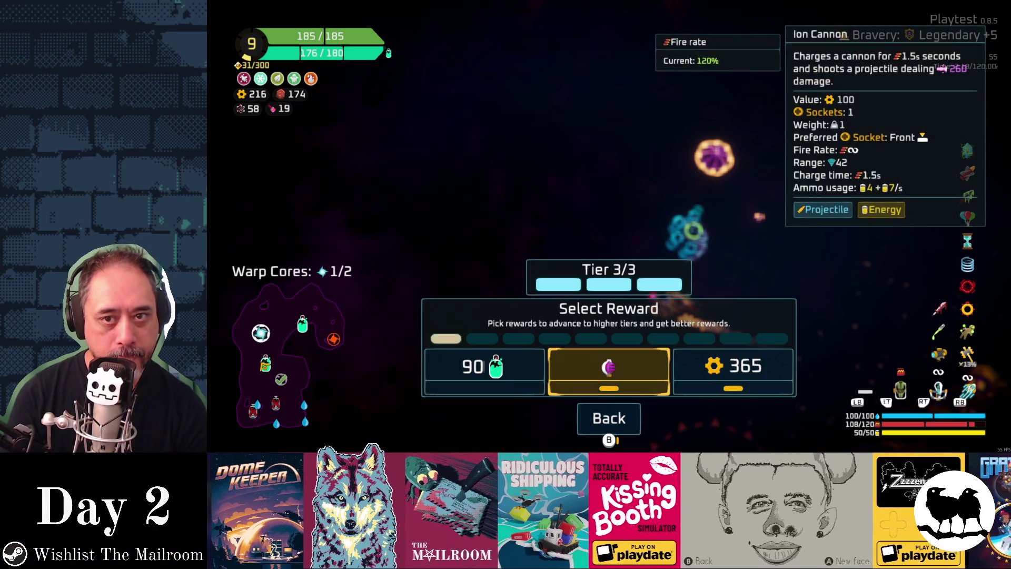
key("Right")
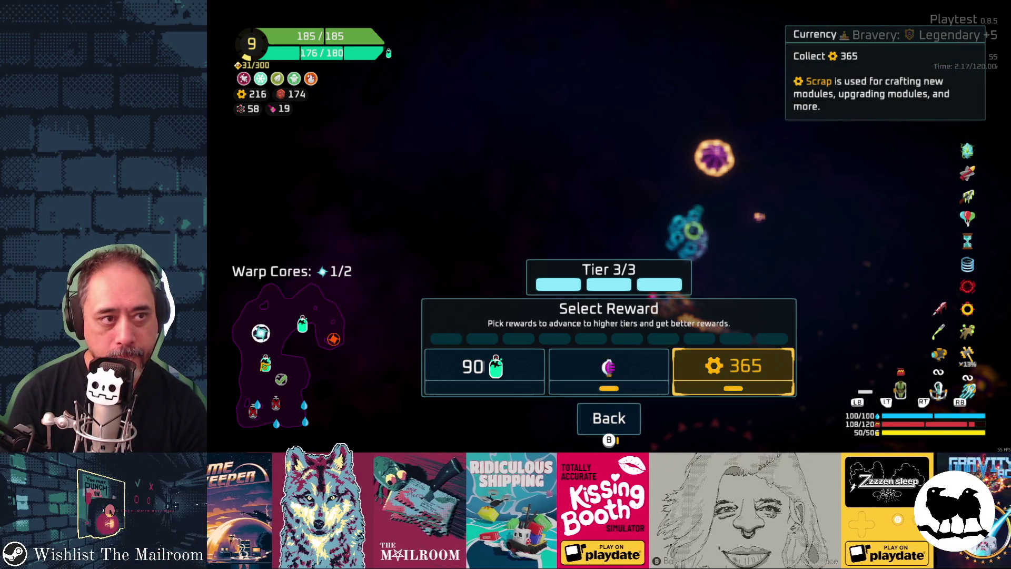
key("Return")
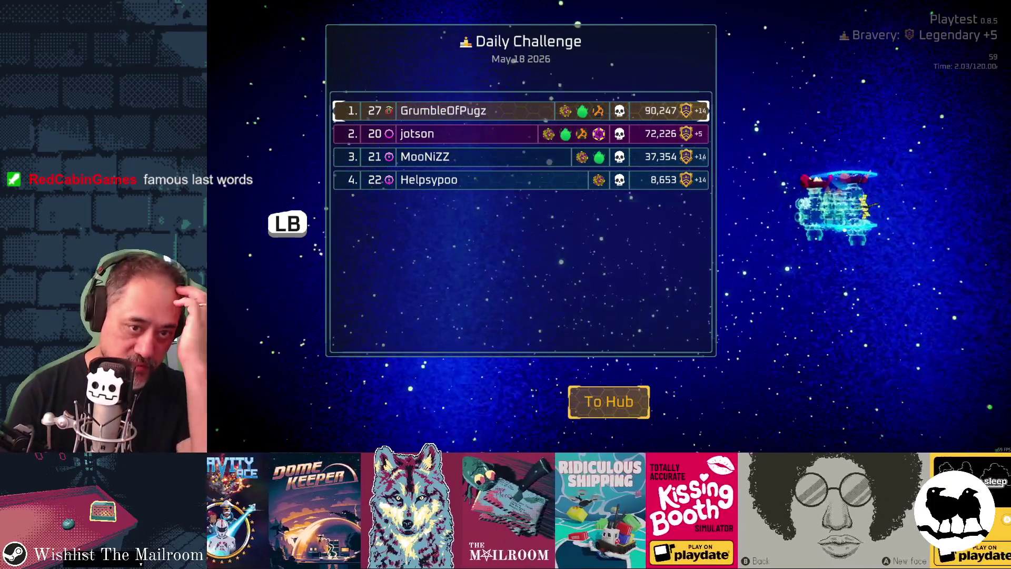
Step: Leave the leaderboard for the hub, then quit the session back to the title screen
key("Return")
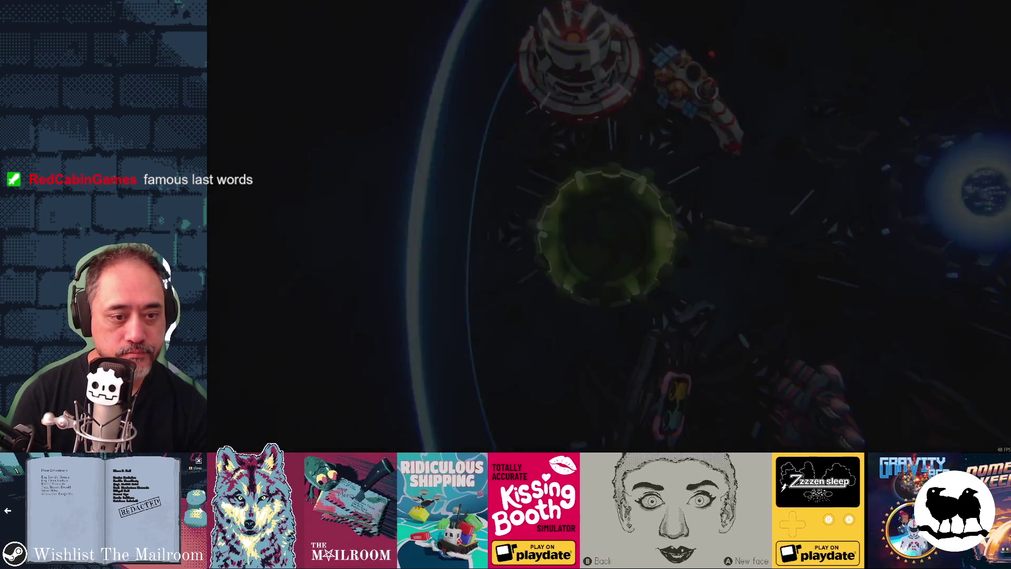
key("Escape")
key("Down")
key("Down")
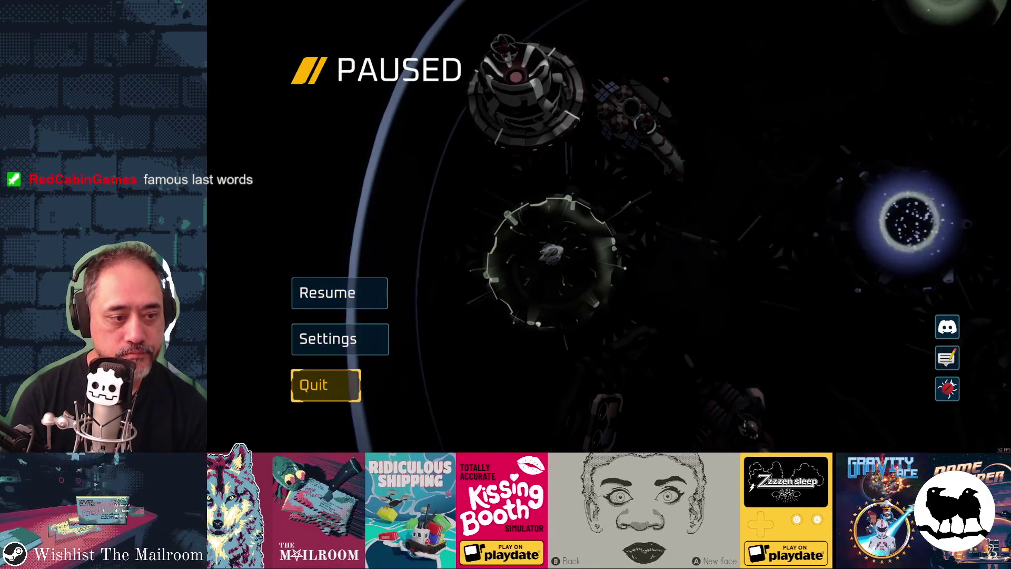
key("Return")
key("Right")
key("Return")
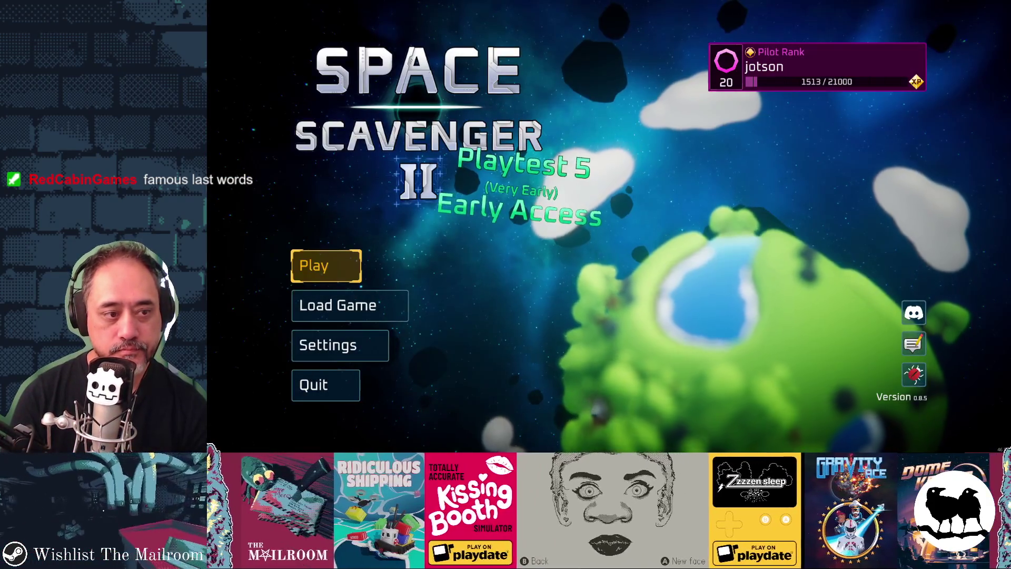
Step: Choose Quit on the title menu and confirm Yes
key("Down")
key("Down")
key("Down")
key("Return")
key("Right")
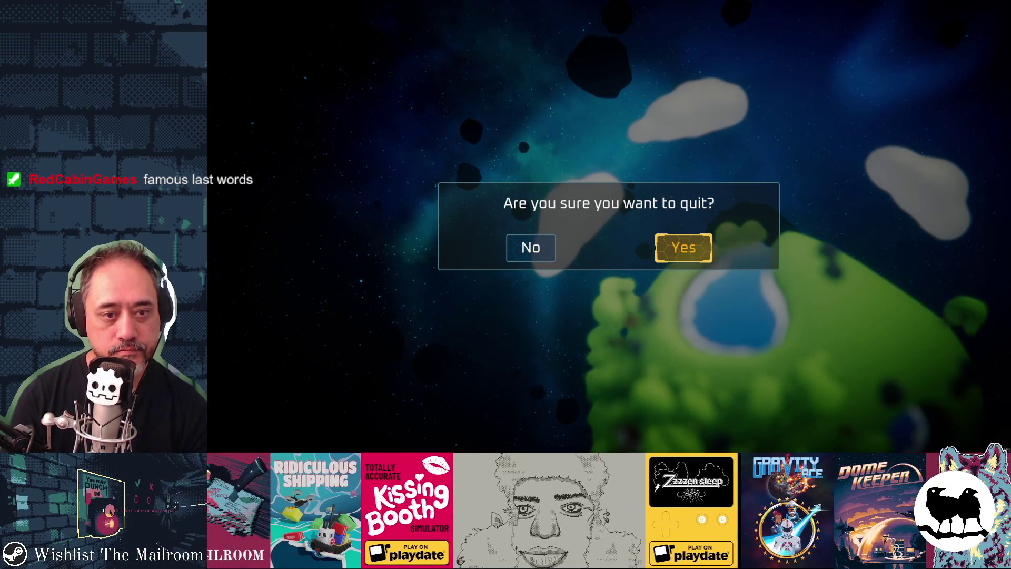
key("Return")
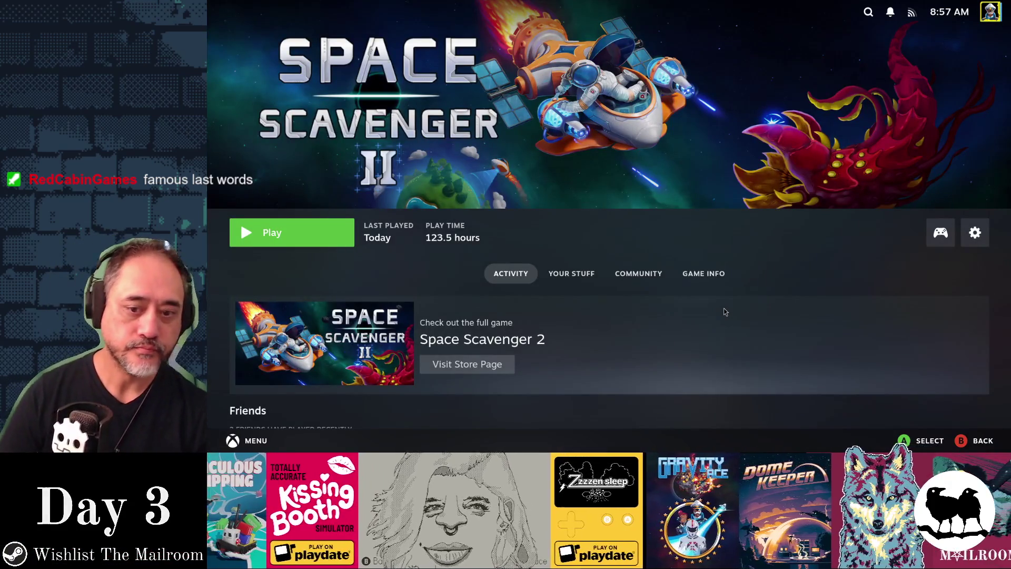
Step: Exit Big Picture Mode through the Steam menu's Power options
key("alt+Tab")
key("alt+Tab")
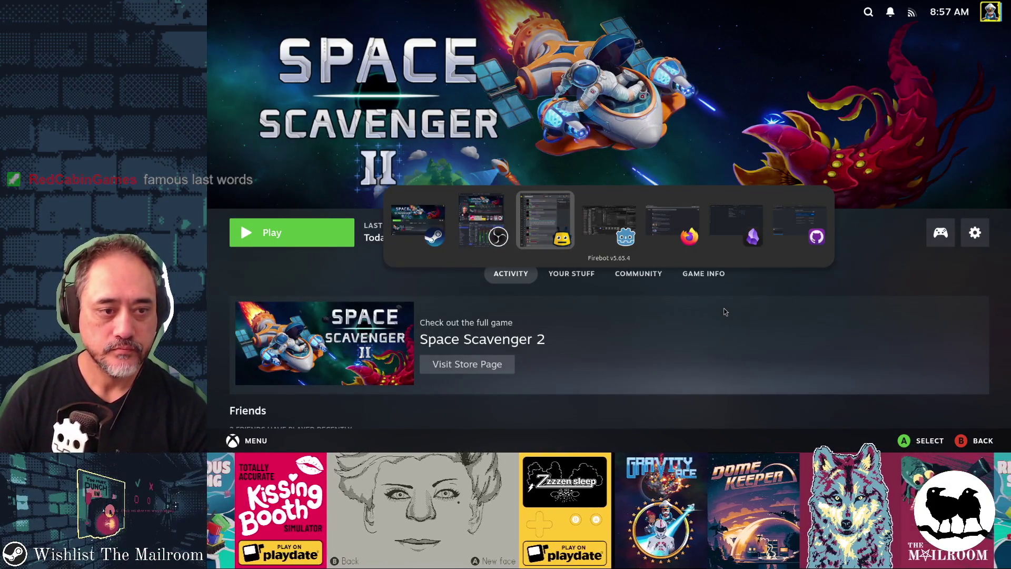
key("super")
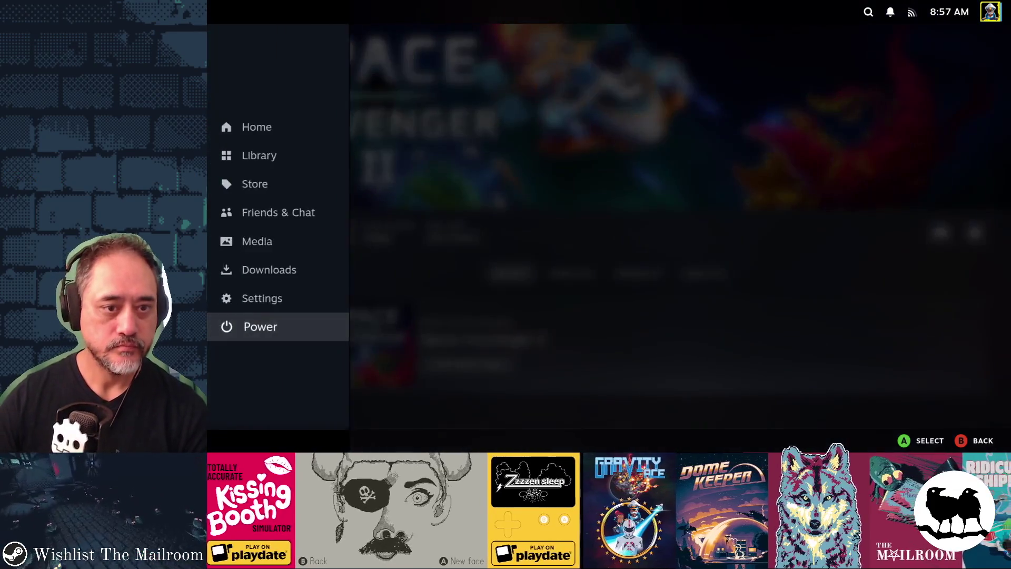
key("Up")
key("Down")
key("Return")
key("Down")
key("Down")
key("Down")
key("alt+Tab")
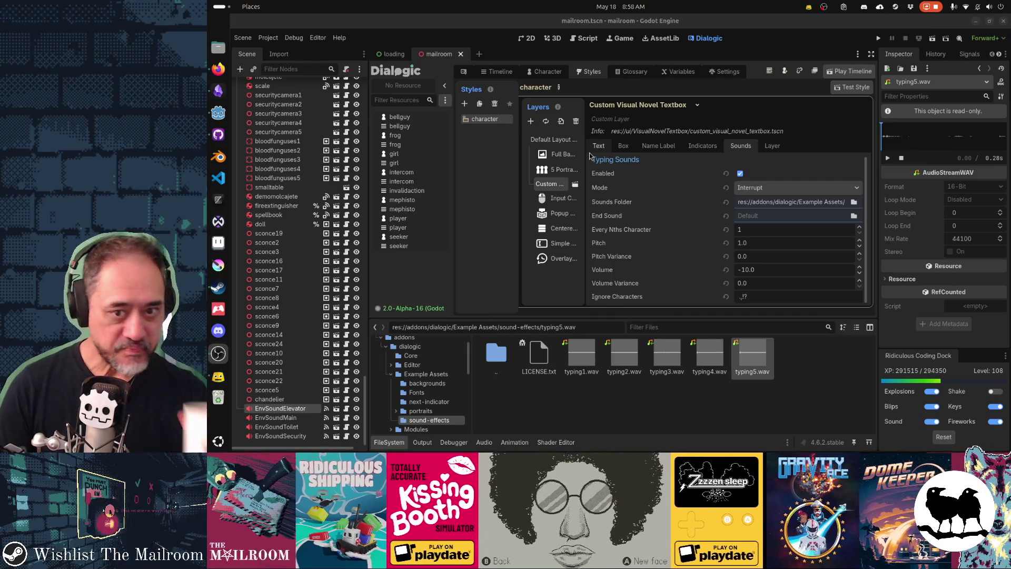
Step: Show the AudioStreamPlayer3D class reference in the Script workspace
left_click(579, 41)
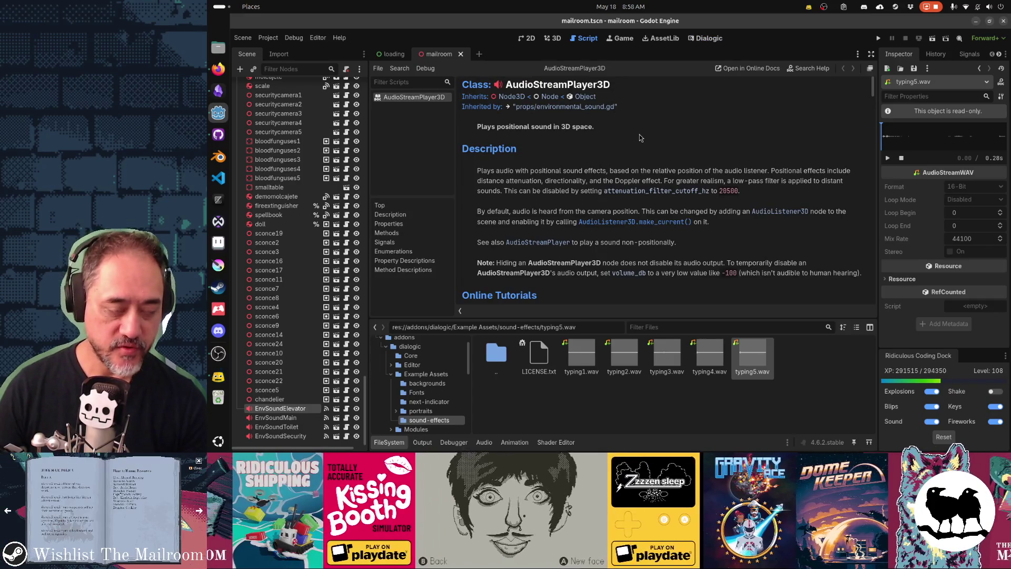
key("alt+Tab")
key("alt+Tab")
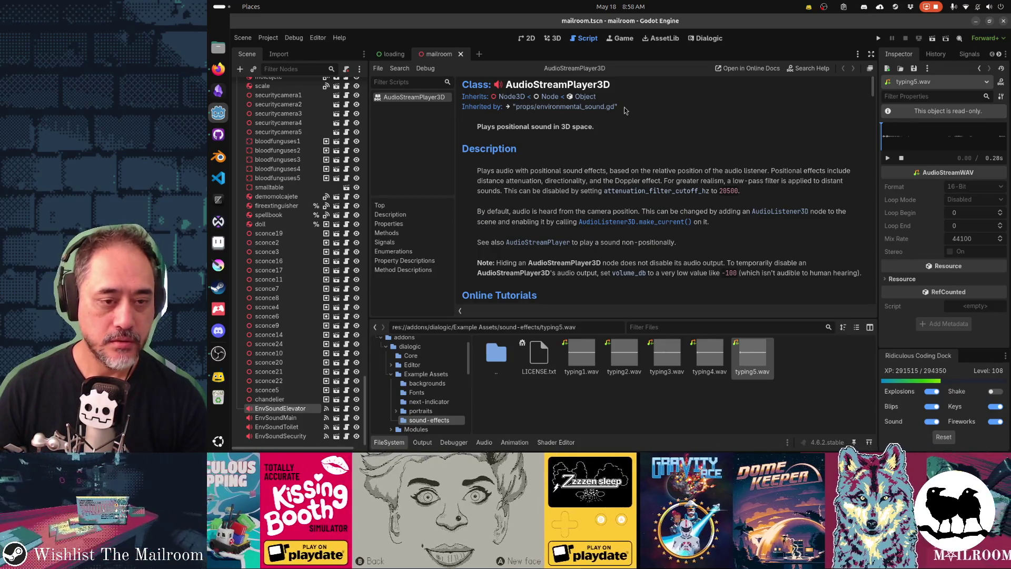
Step: Switch to the Dialogic editor and run a project-wide find-in-files for 'sounds'
key("ctrl+shift+f")
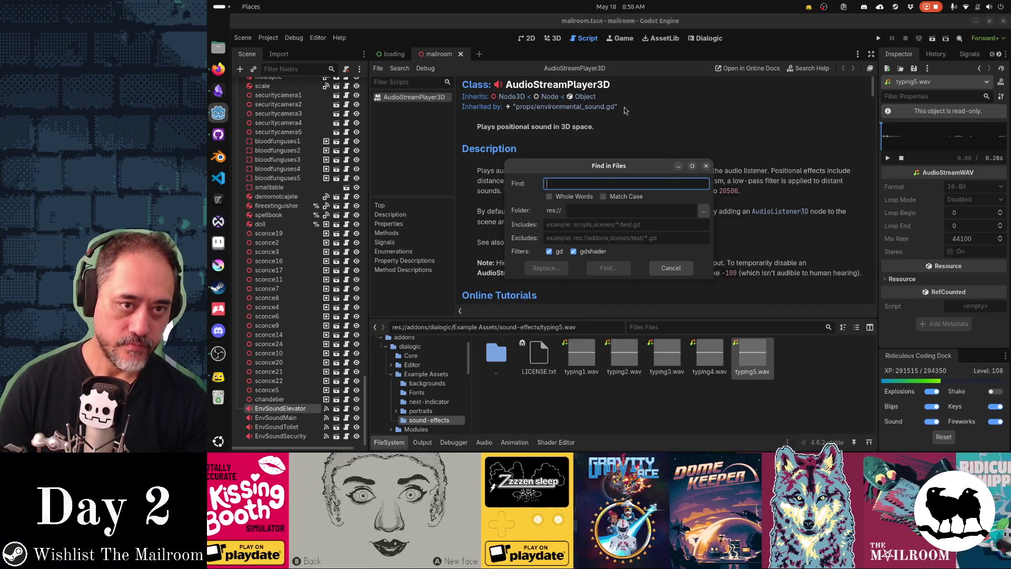
key("Escape")
left_click(705, 38)
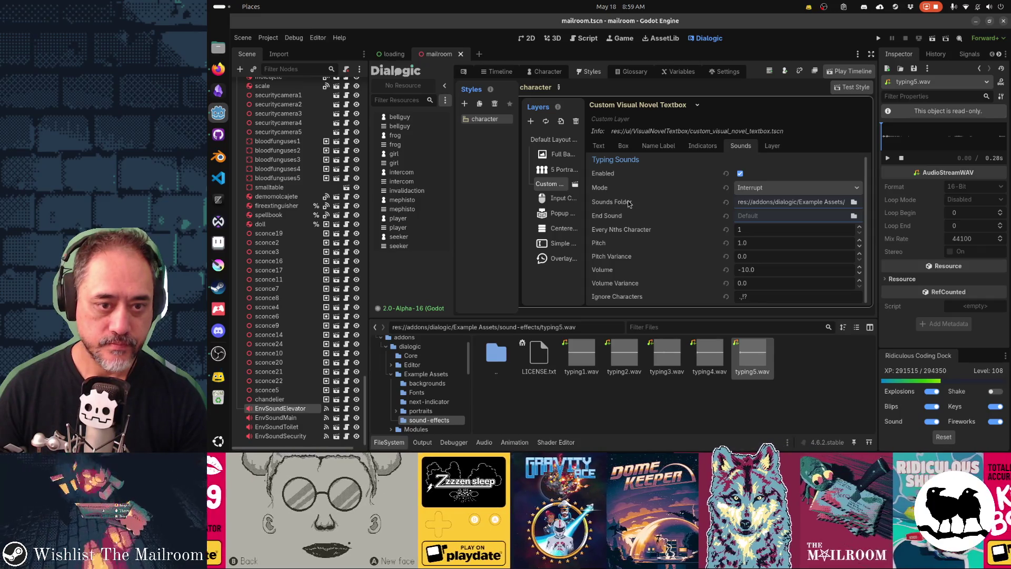
key("ctrl+shift+f")
type("sounds")
key("Tab")
key("Tab")
key("Tab")
key("Tab")
key("Escape")
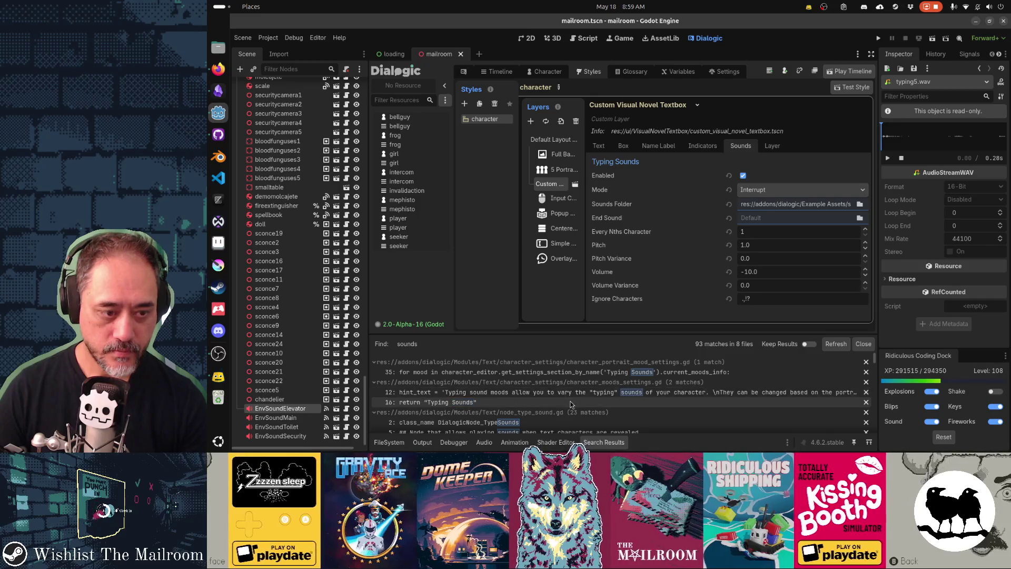
Step: Scroll the results and open the node_type_sound.gd match in the external editor
scroll(571, 404, "down", 4)
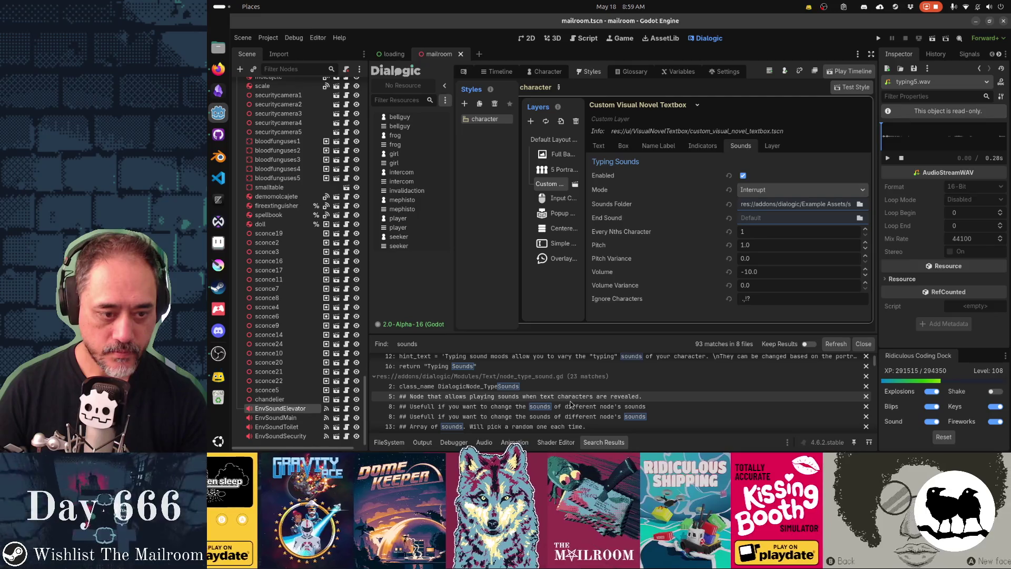
scroll(571, 405, "down", 2)
scroll(571, 404, "down", 3)
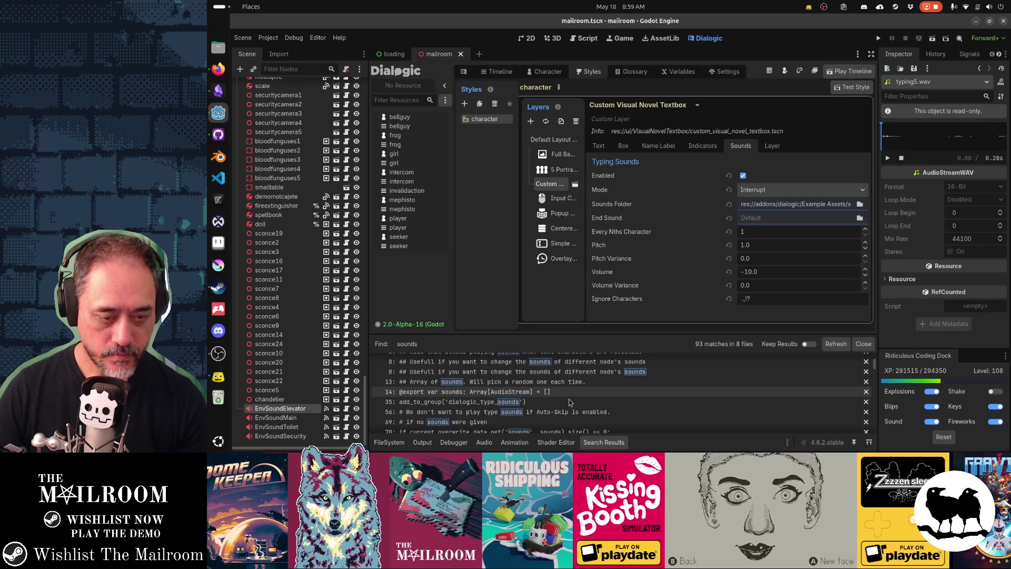
left_click(731, 362)
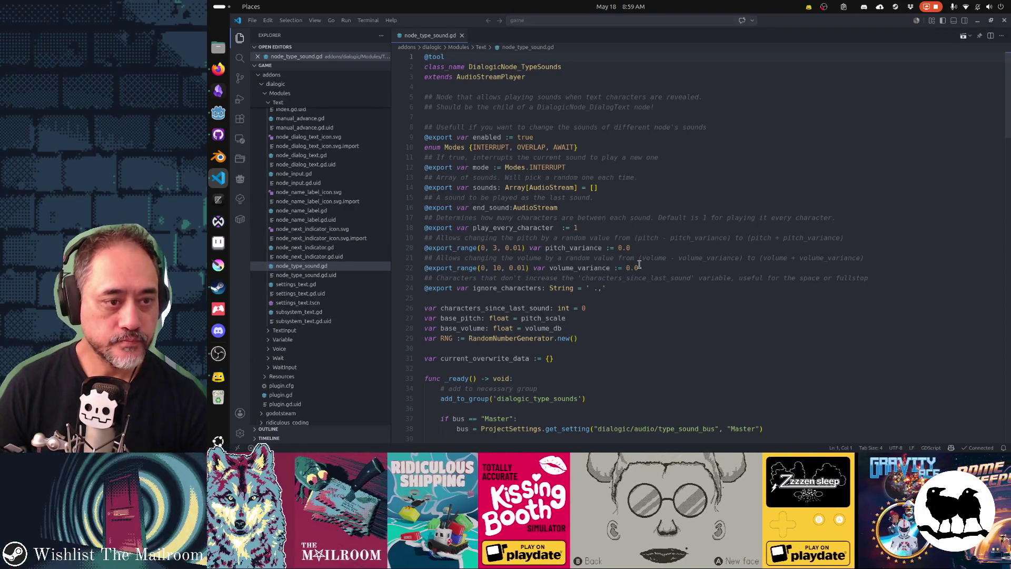
left_click(493, 187)
key("ctrl+d")
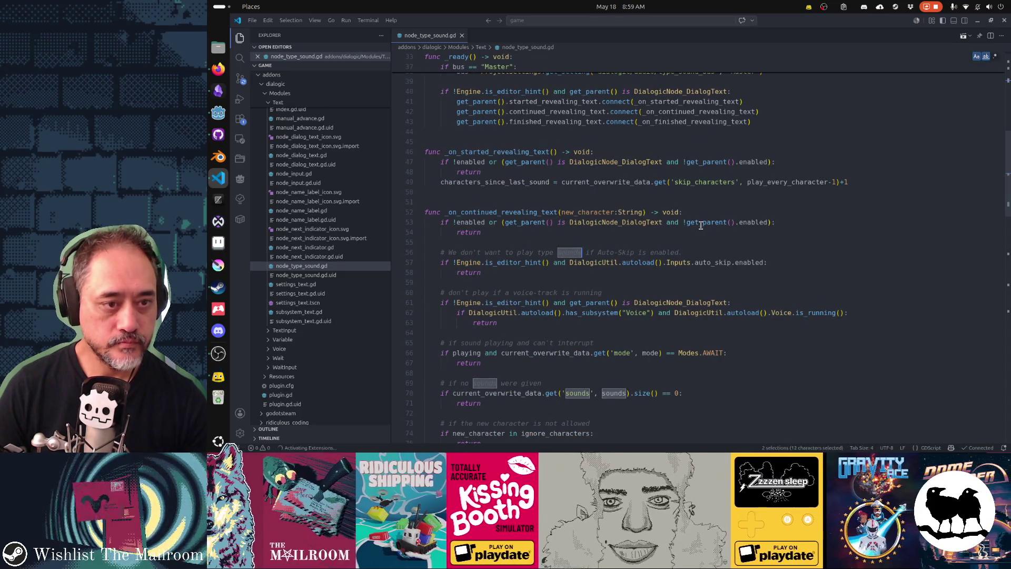
scroll(700, 225, "up", 5)
key("Escape")
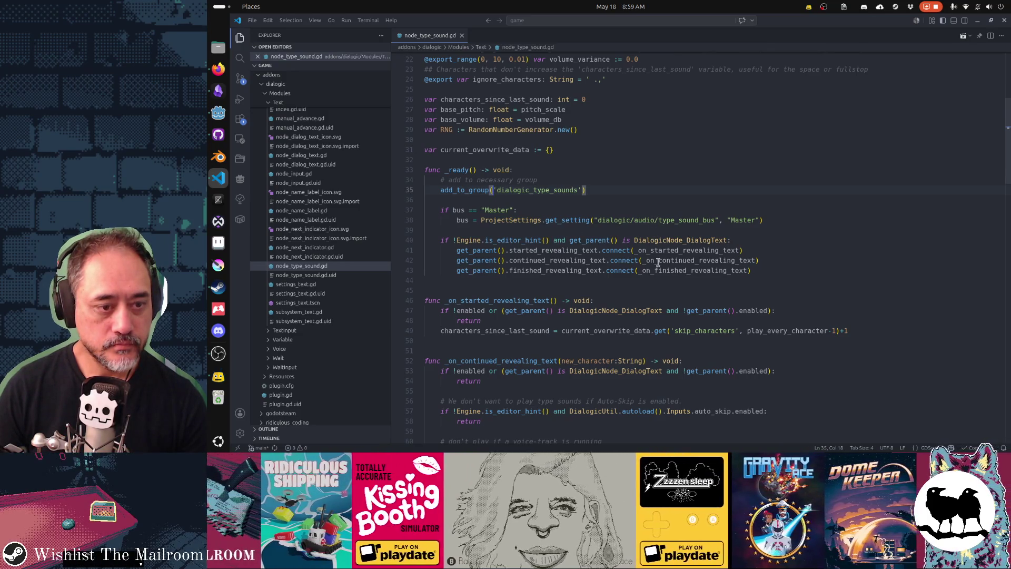
scroll(658, 261, "down", 2)
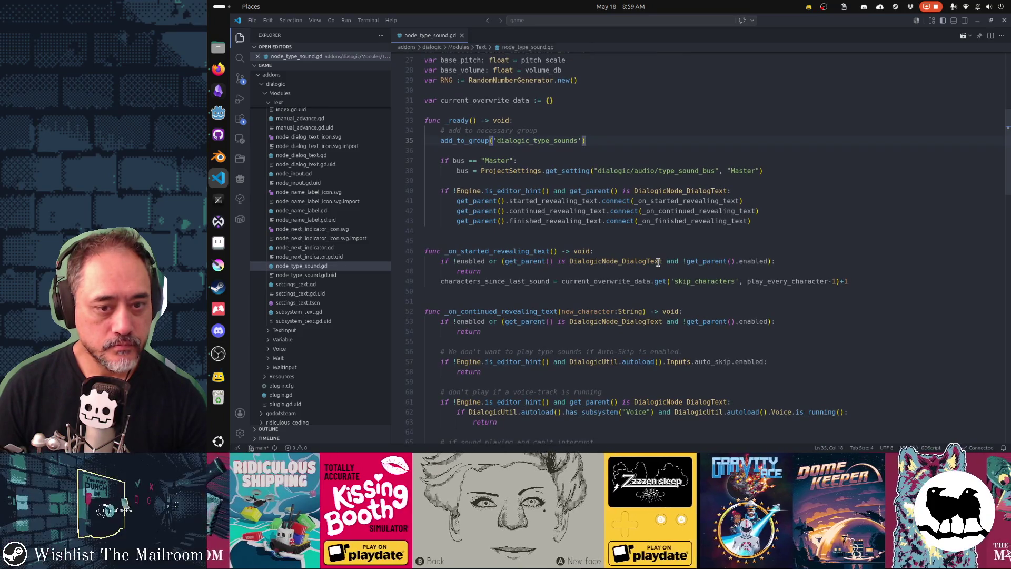
scroll(658, 262, "down", 2)
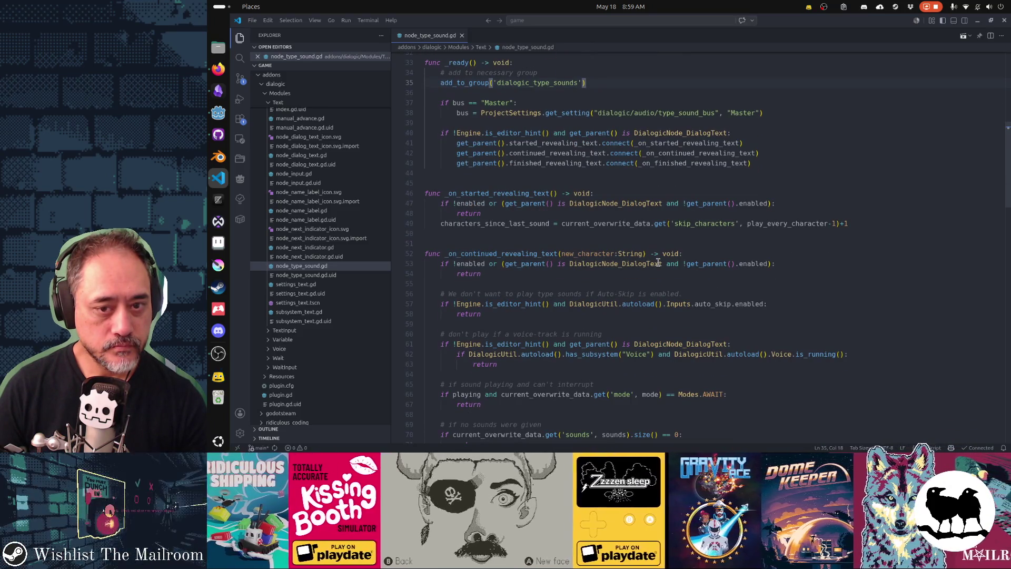
scroll(658, 261, "down", 2)
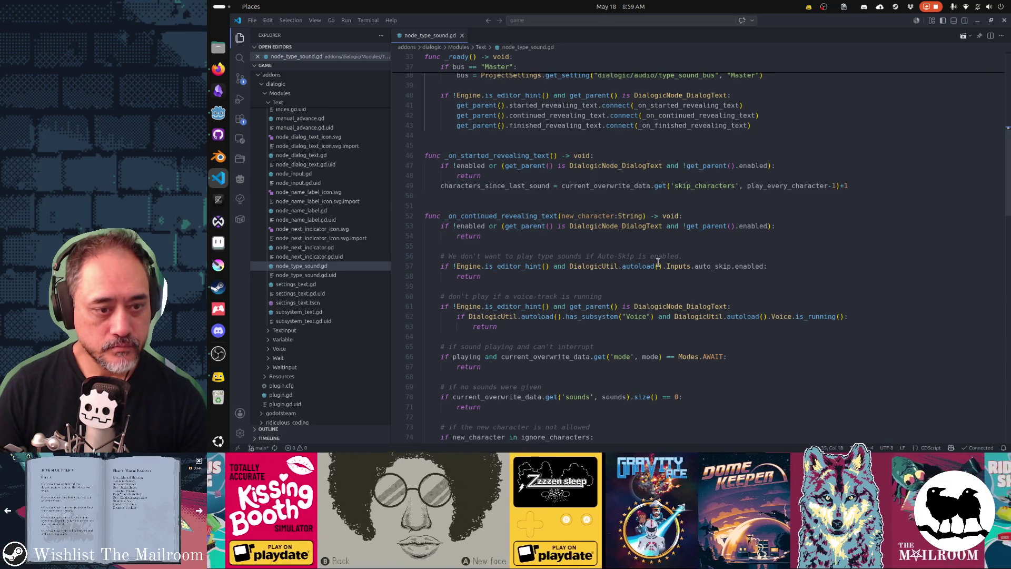
scroll(658, 262, "down", 1)
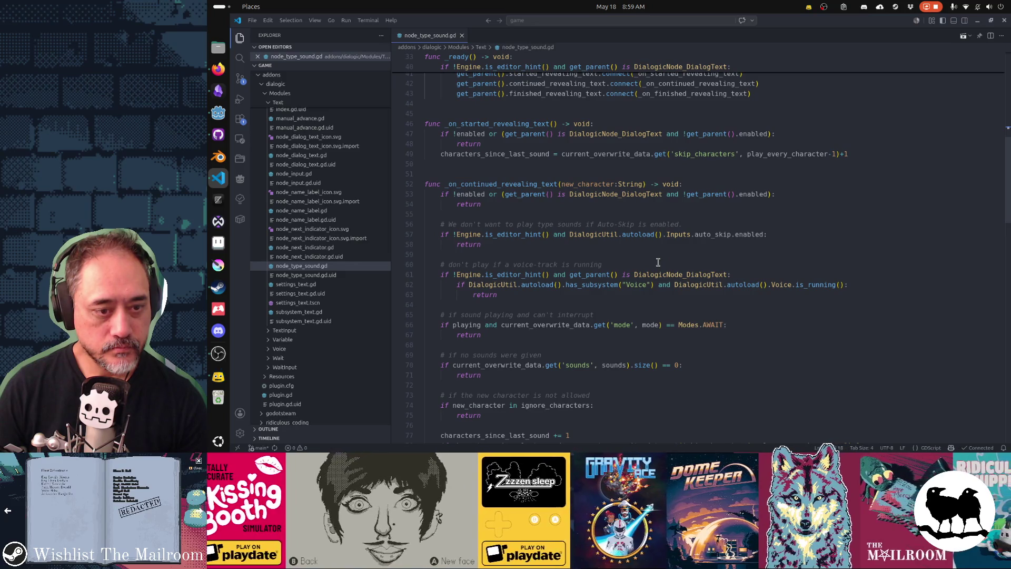
scroll(657, 262, "down", 2)
scroll(658, 262, "down", 1)
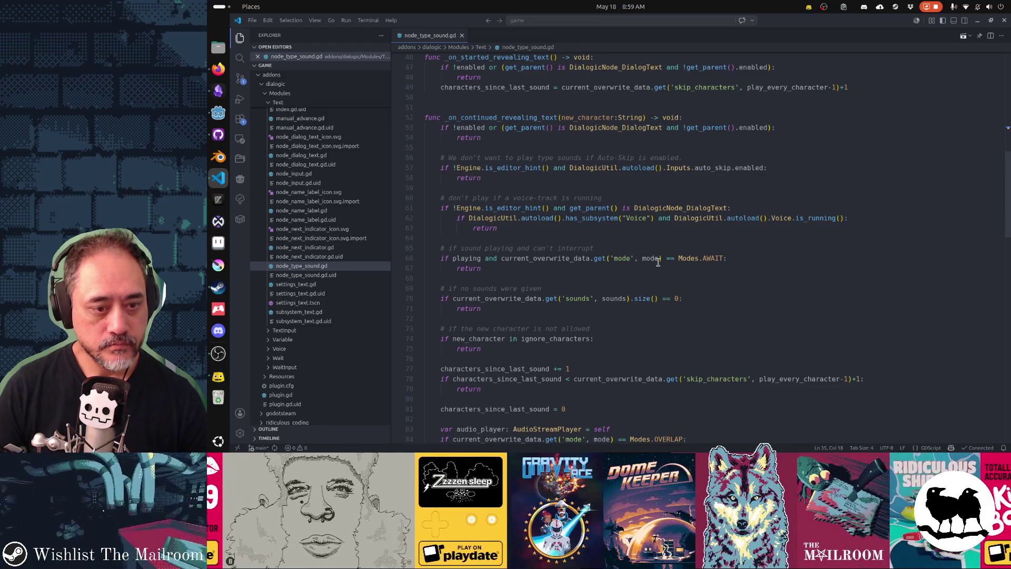
scroll(658, 262, "down", 1)
scroll(658, 261, "down", 4)
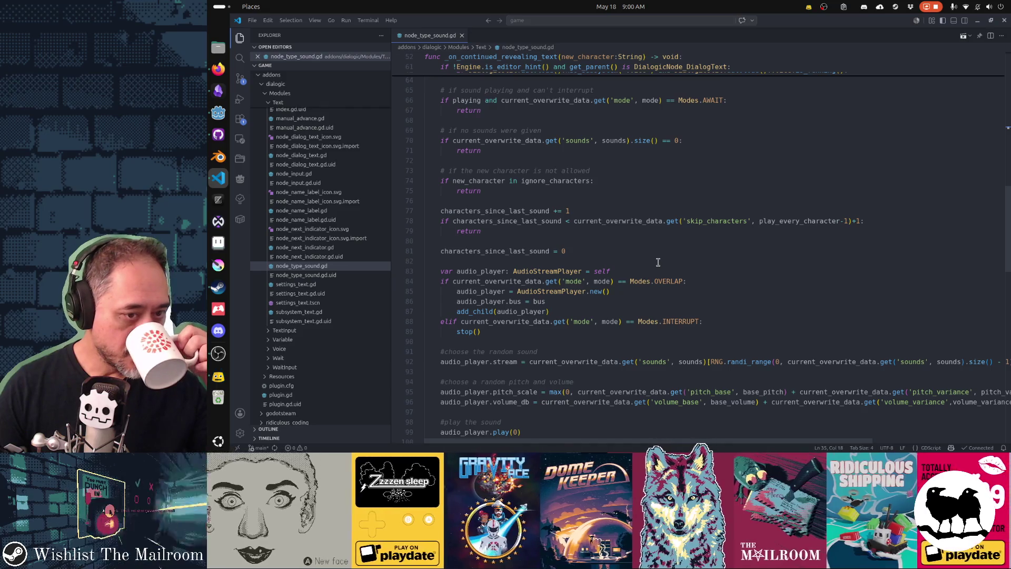
scroll(658, 262, "down", 3)
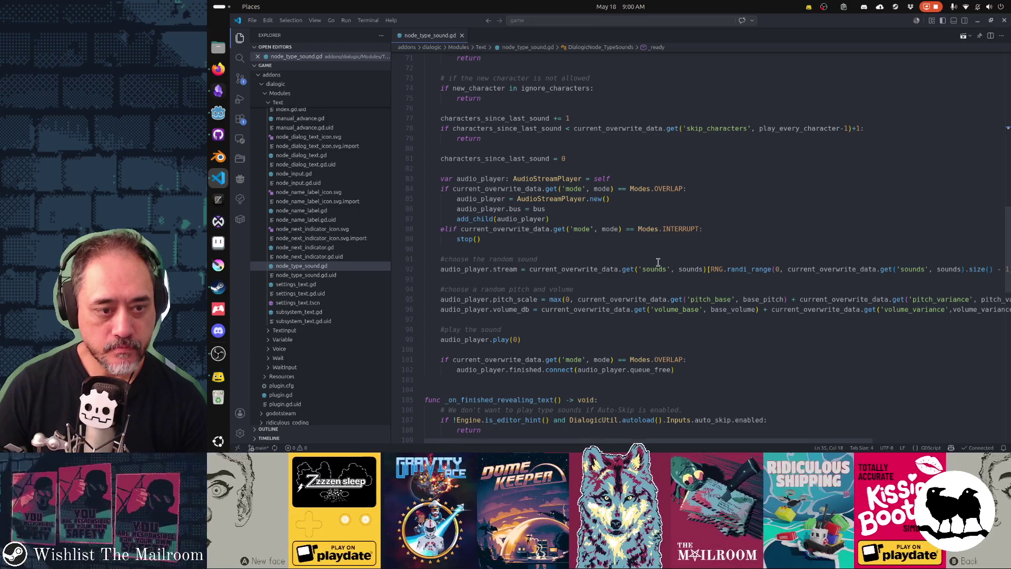
left_click(658, 270)
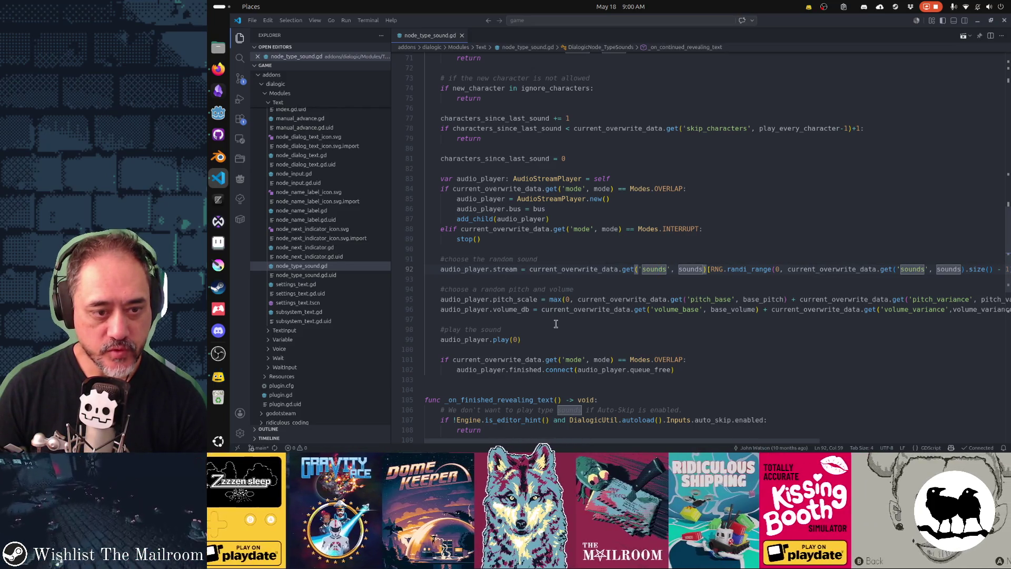
scroll(687, 330, "down", 7)
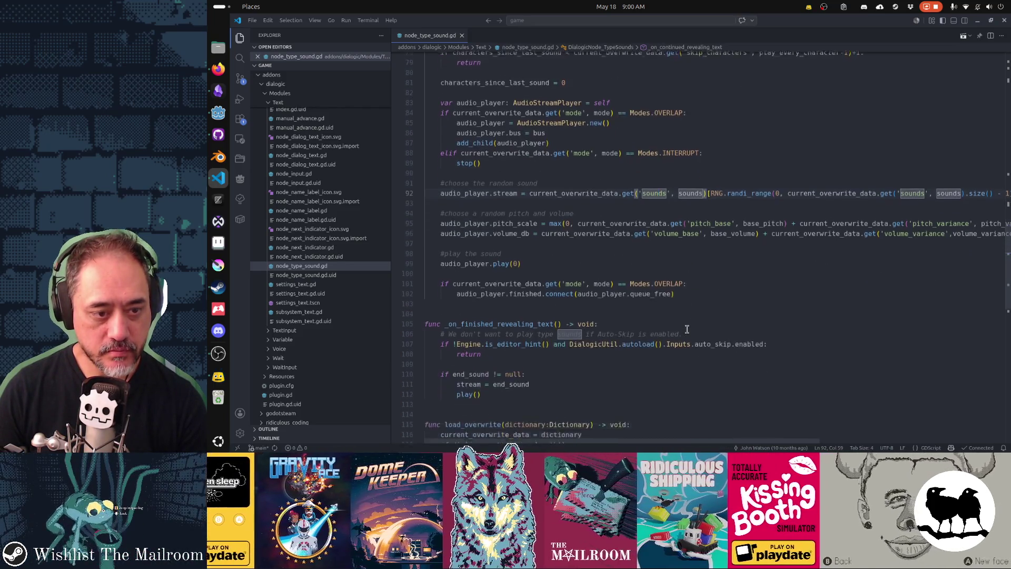
scroll(687, 329, "down", 2)
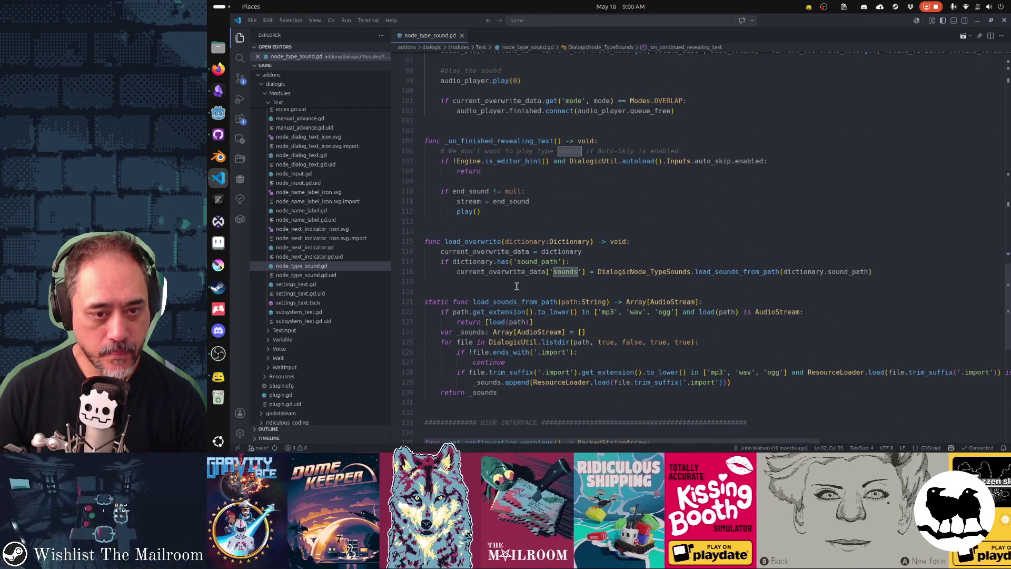
Step: Read the tooltips for load_sounds_from_path, dictionary, AudioStream and path, then switch toward Godot
mouse_move(706, 274)
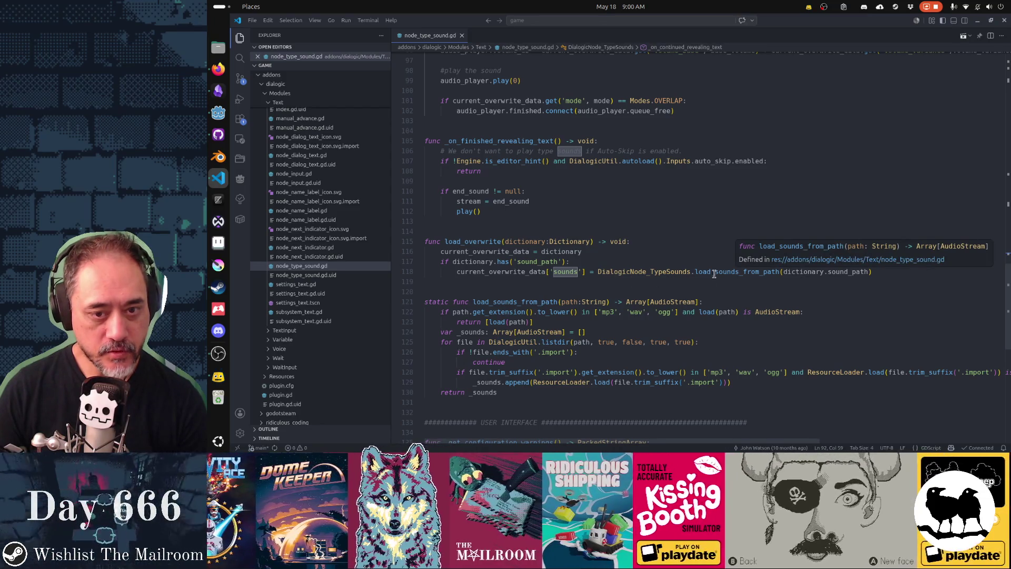
mouse_move(815, 270)
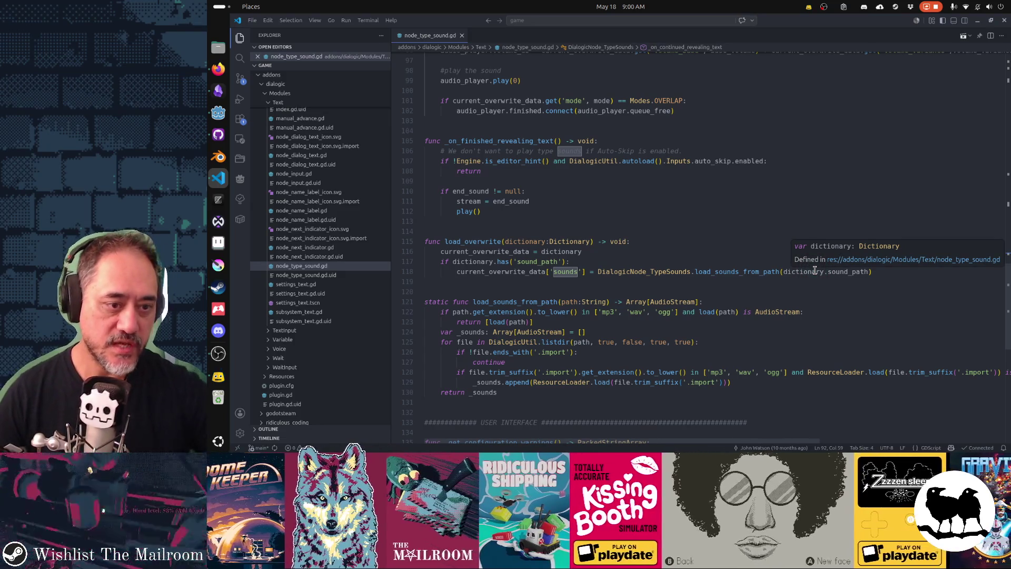
mouse_move(663, 298)
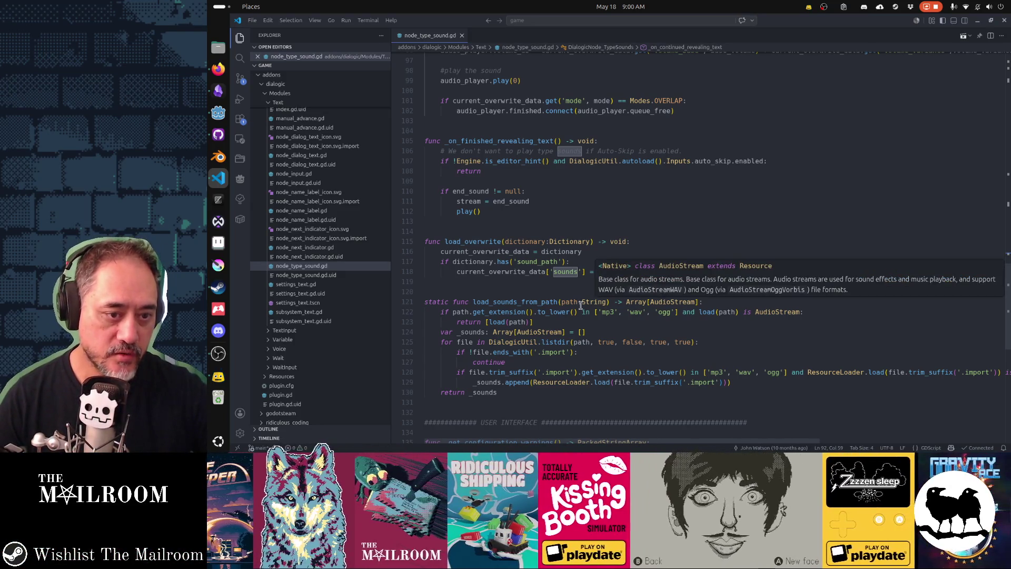
mouse_move(580, 304)
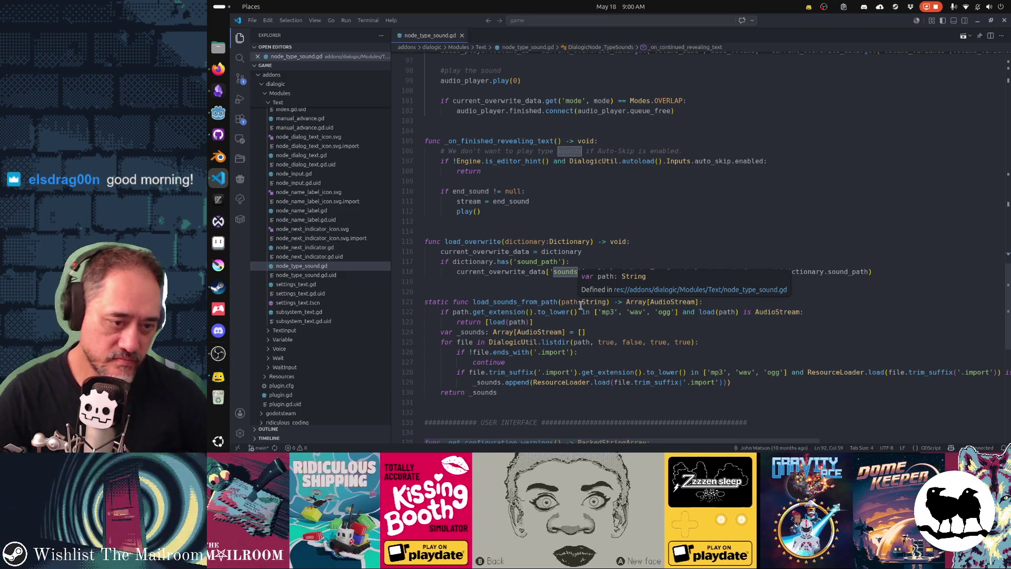
key("alt+Tab")
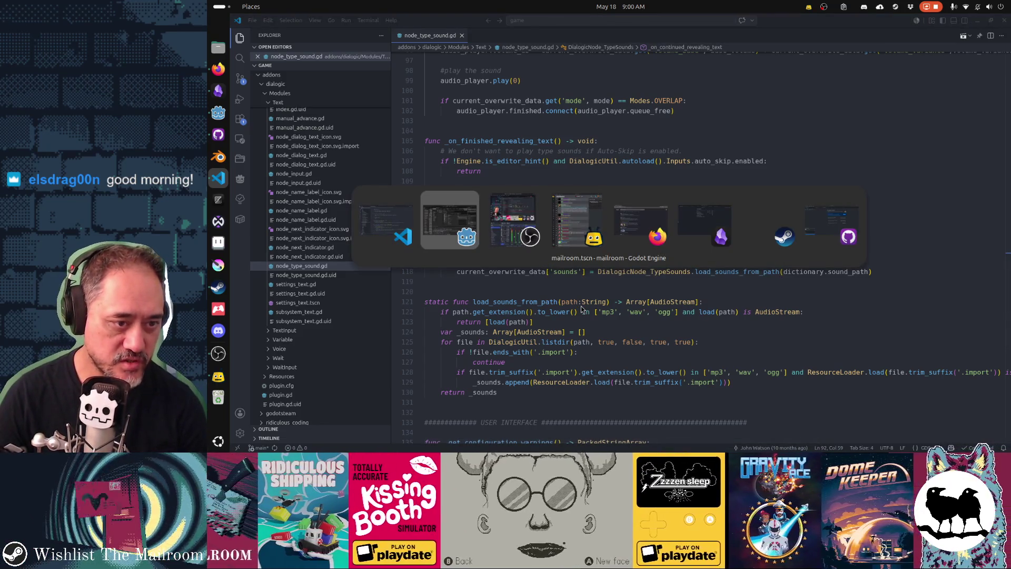
Step: Return to Godot's sound-effects folder and select typing1.wav to inspect it
key("alt+Tab")
key("alt+shift+Tab")
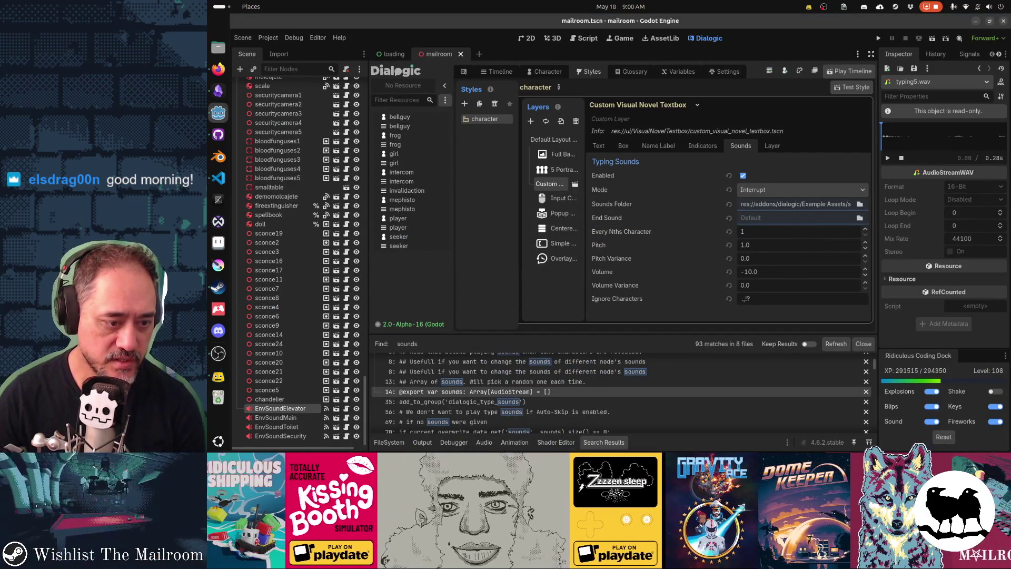
left_click(389, 441)
left_click(577, 364)
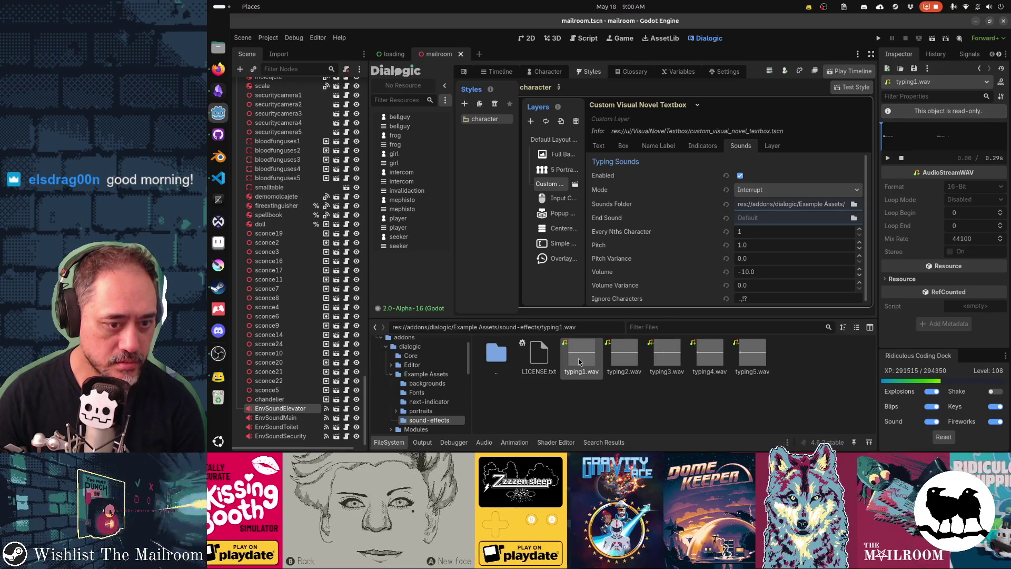
Step: Preview typing2.wav, typing3.wav, typing4.wav and typing5.wav in turn
left_click(611, 359)
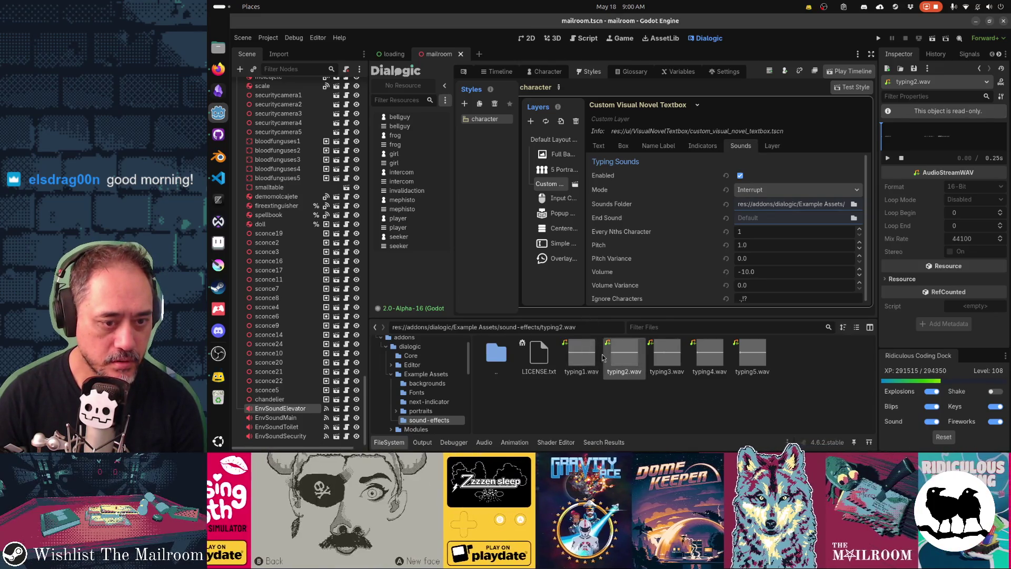
left_click(590, 357)
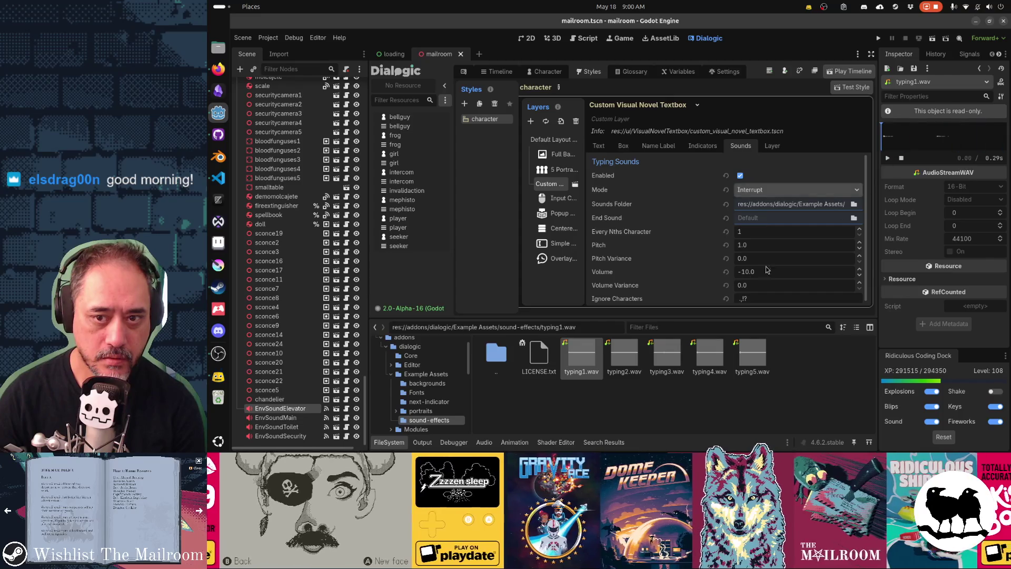
left_click(624, 358)
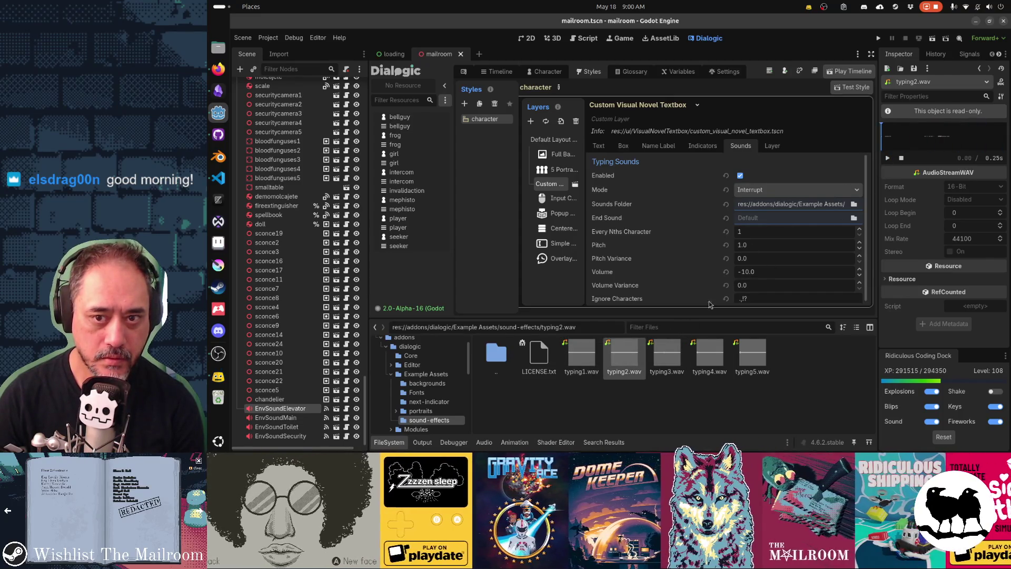
left_click(667, 358)
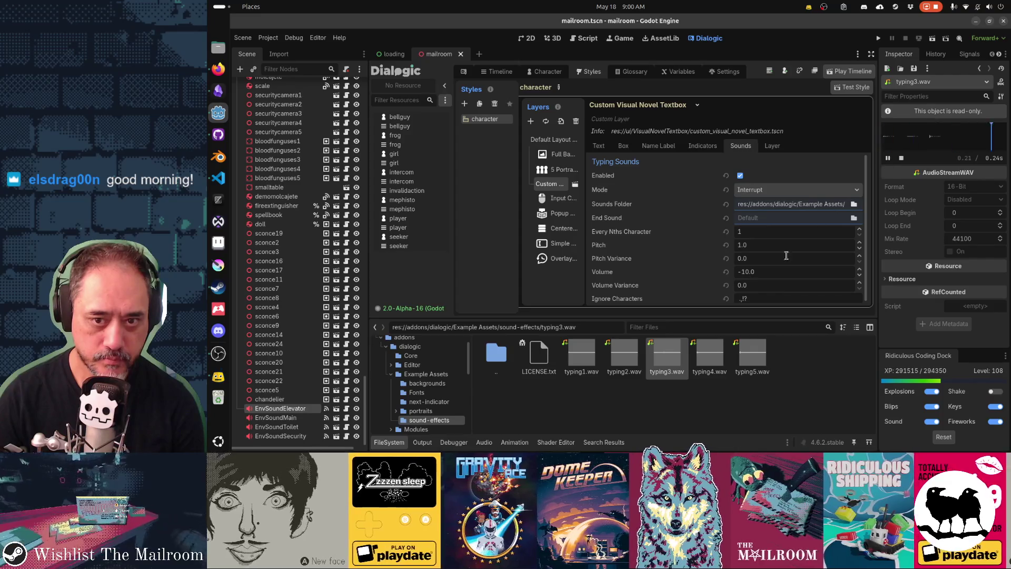
left_click(710, 358)
left_click(888, 158)
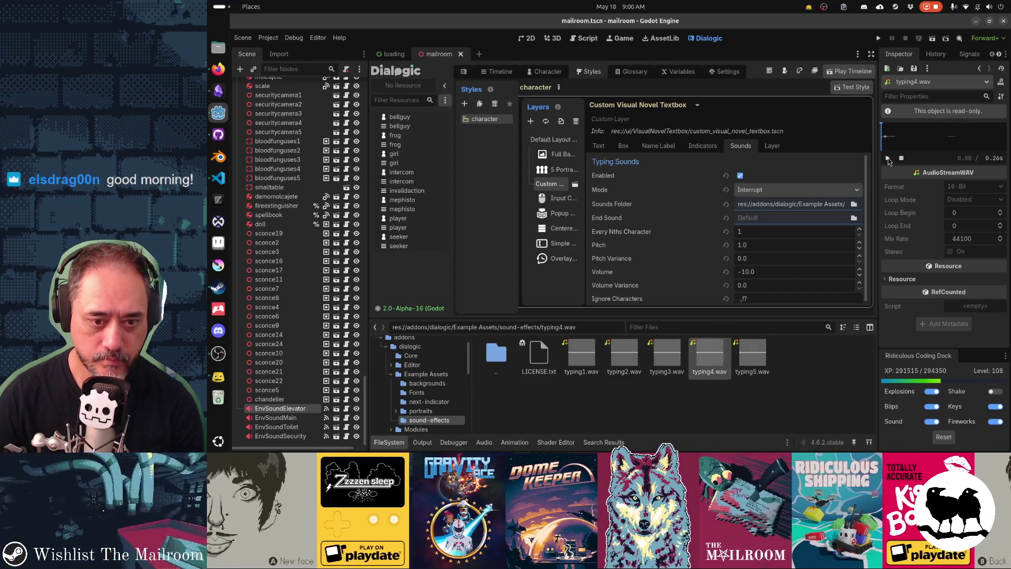
left_click(753, 358)
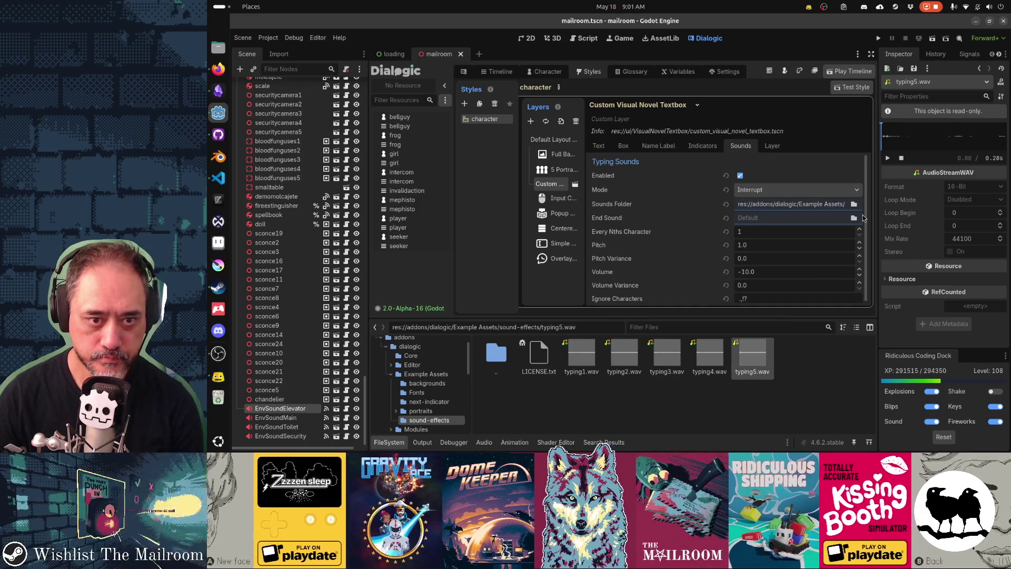
Step: Run the game with F5, answer the intercom, and advance the dialogue one line
key("F5")
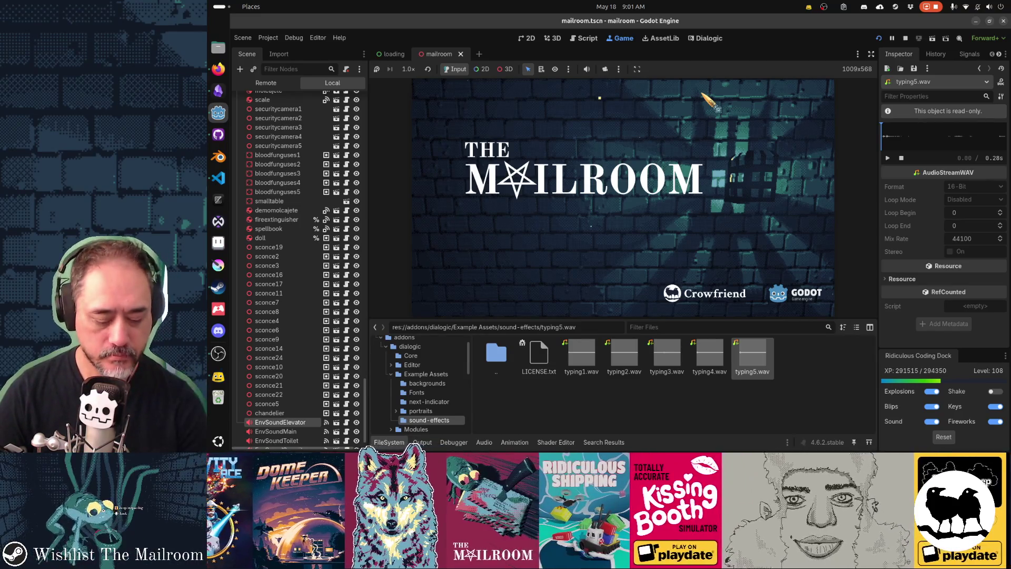
left_click(666, 141)
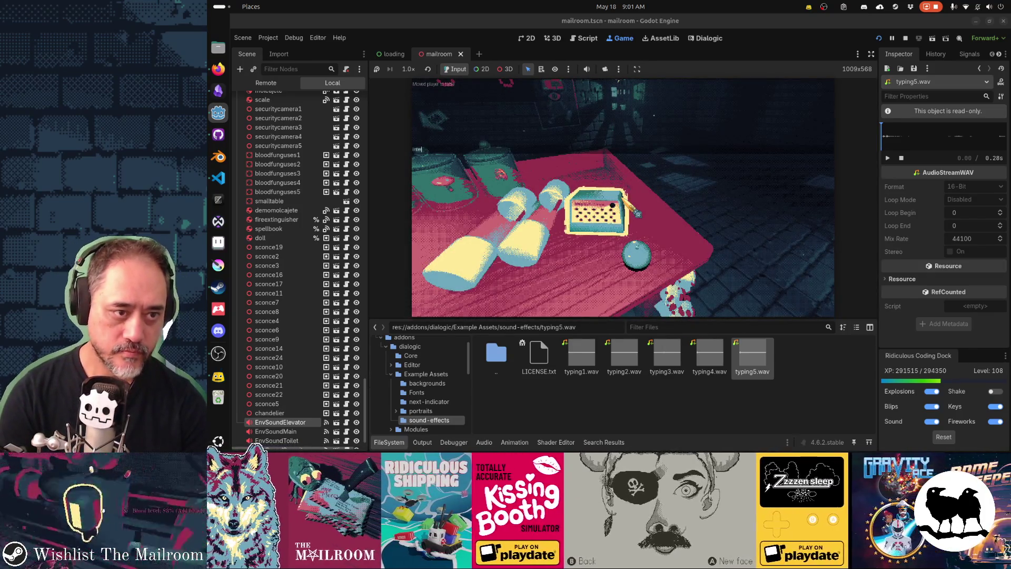
left_click(619, 198)
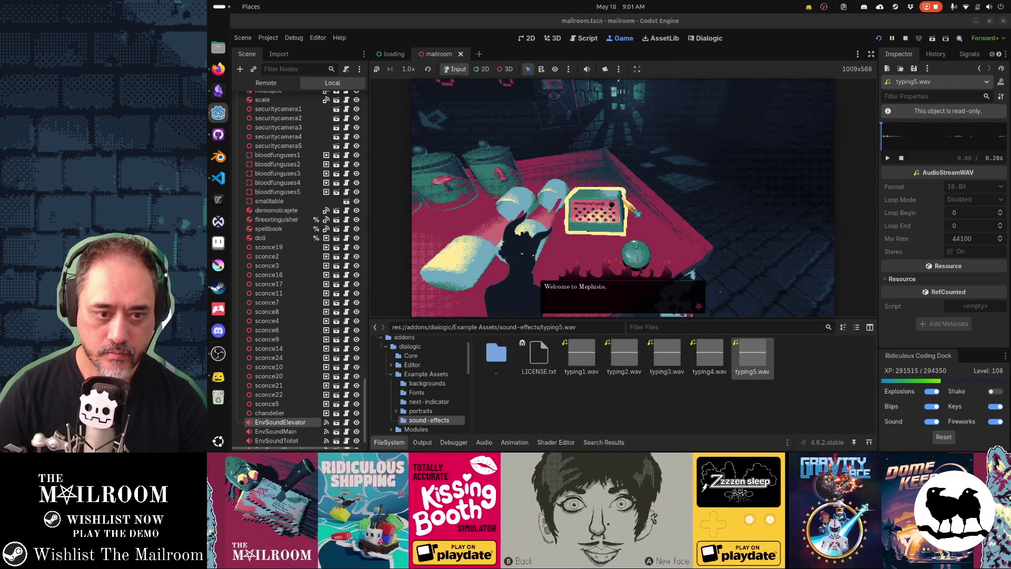
left_click(637, 214)
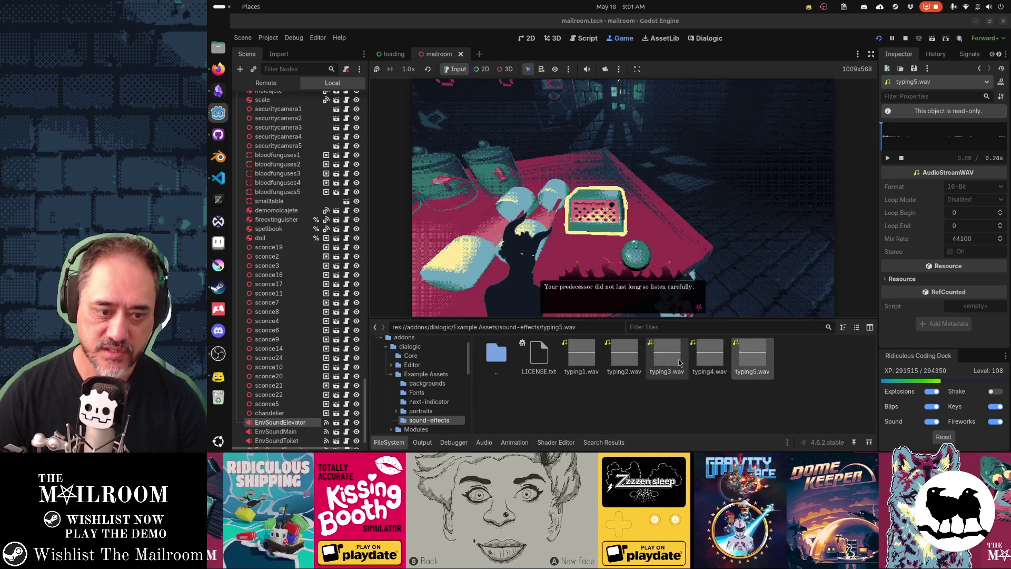
key("alt+Tab")
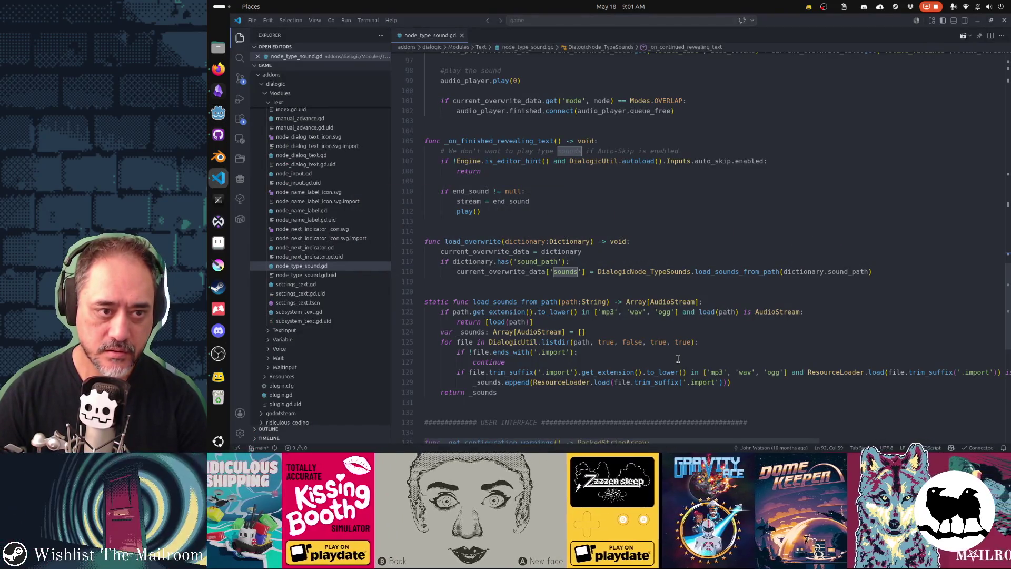
Step: Add print(audio_player.stream.resource_name) on a new line after the random sound assignment
scroll(678, 358, "up", 7)
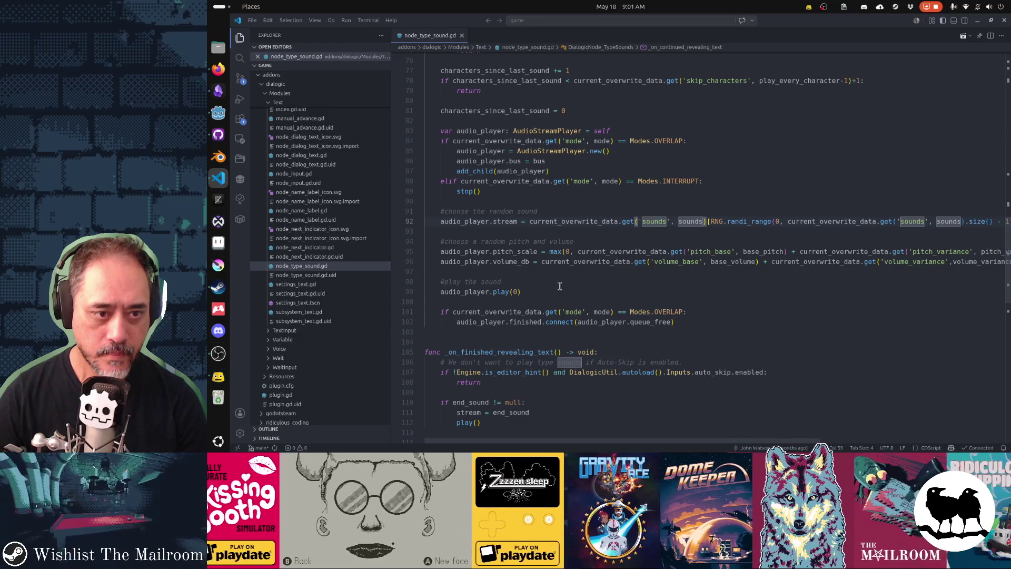
key("Home")
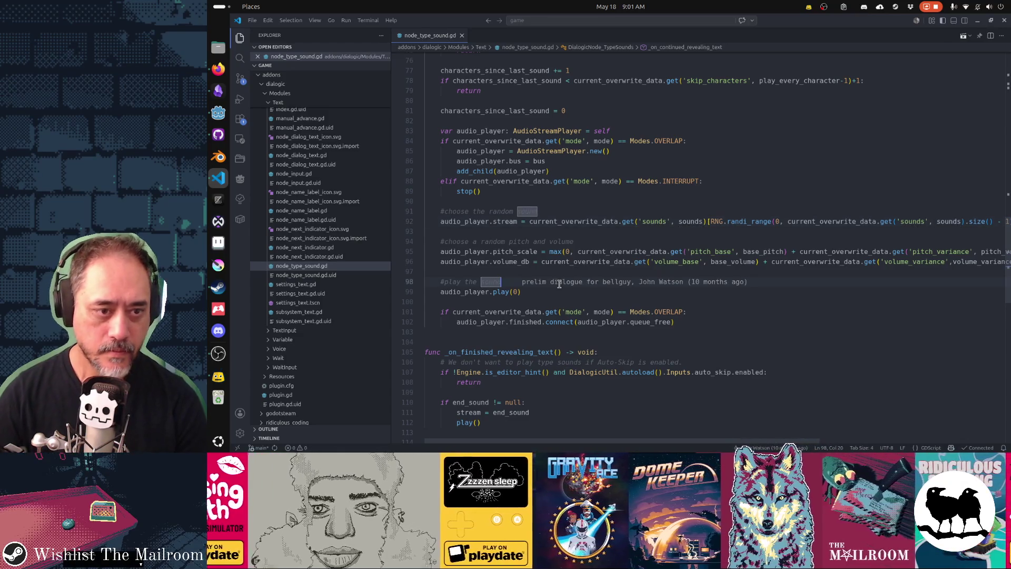
key("Down")
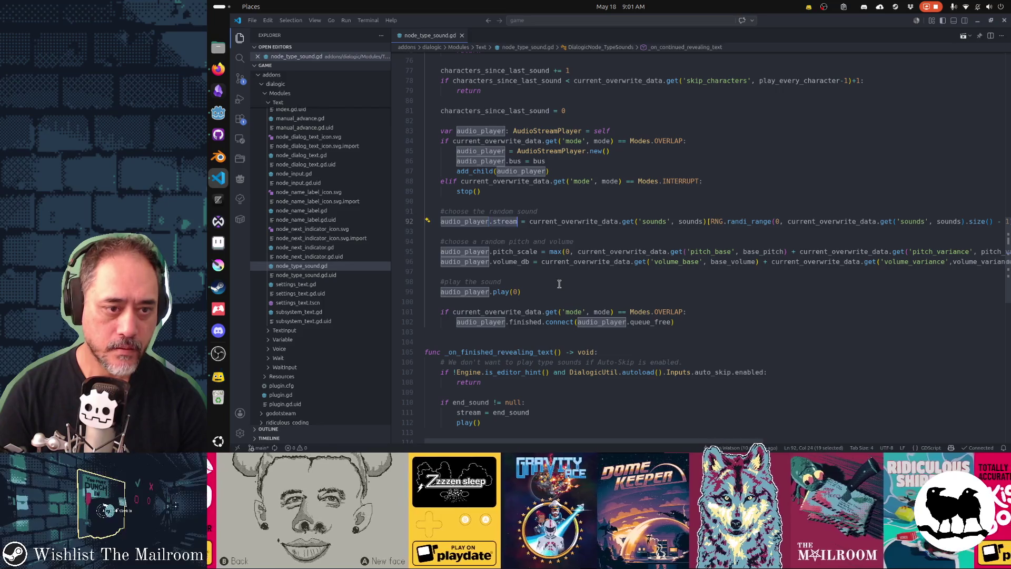
key("Tab")
type("print(audio_player.stream")
type(".get")
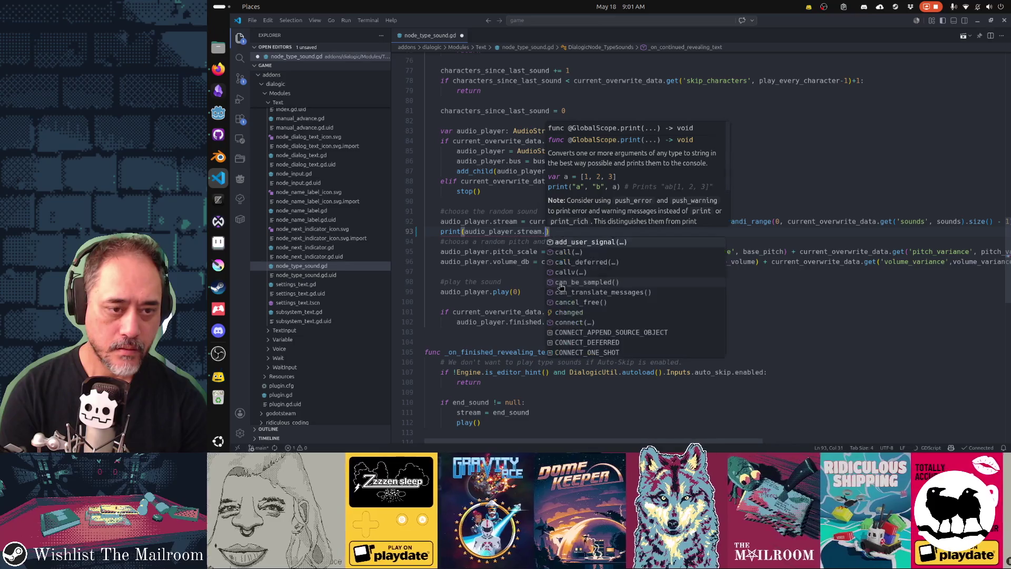
type("_res")
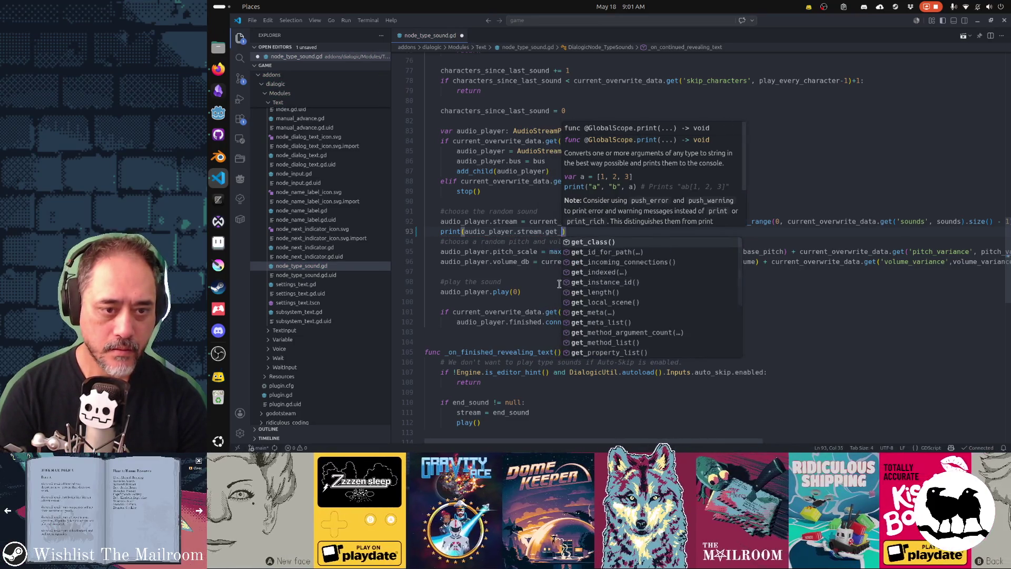
key("BackSpace")
key("BackSpace")
key("BackSpace")
type("res")
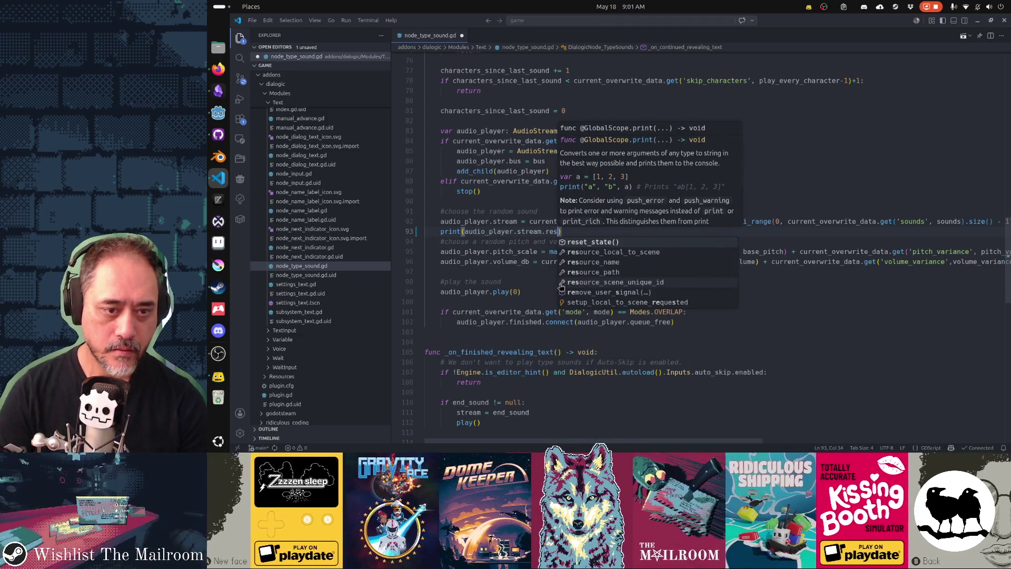
key("Down")
key("Down")
key("Return")
key("End")
key("Return")
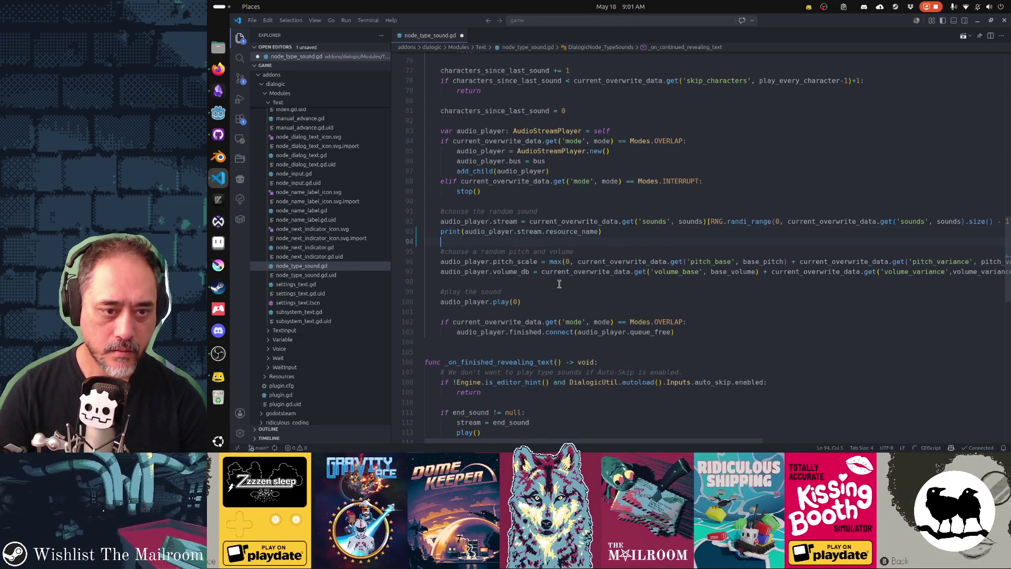
Step: Check Godot's Output log, then select resource_name in the print line
key("alt+Tab")
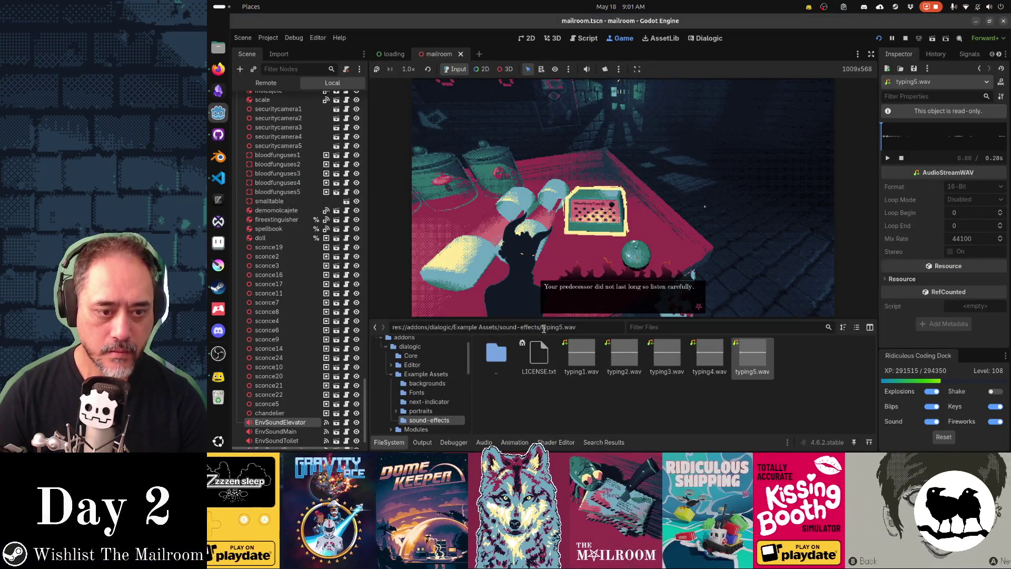
left_click(422, 443)
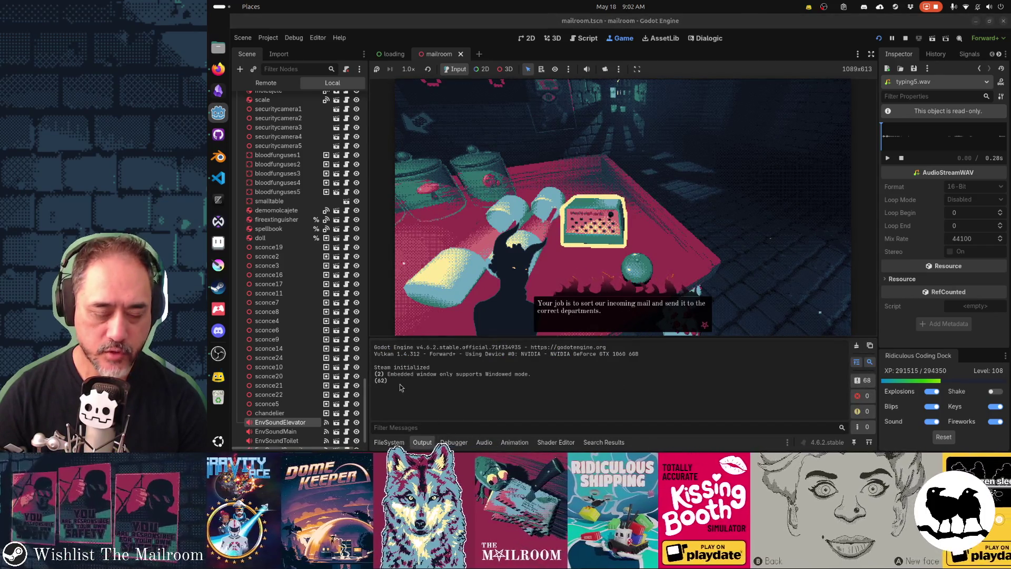
key("alt+Tab")
double_click(582, 232)
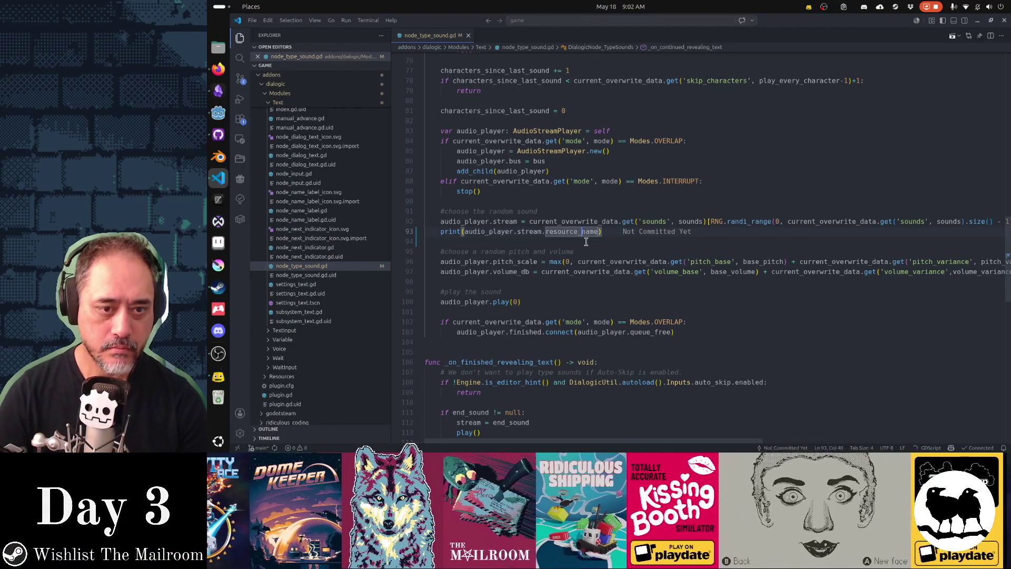
Step: Replace resource_name with resource_path in the print line and return to the game
type("resource_path")
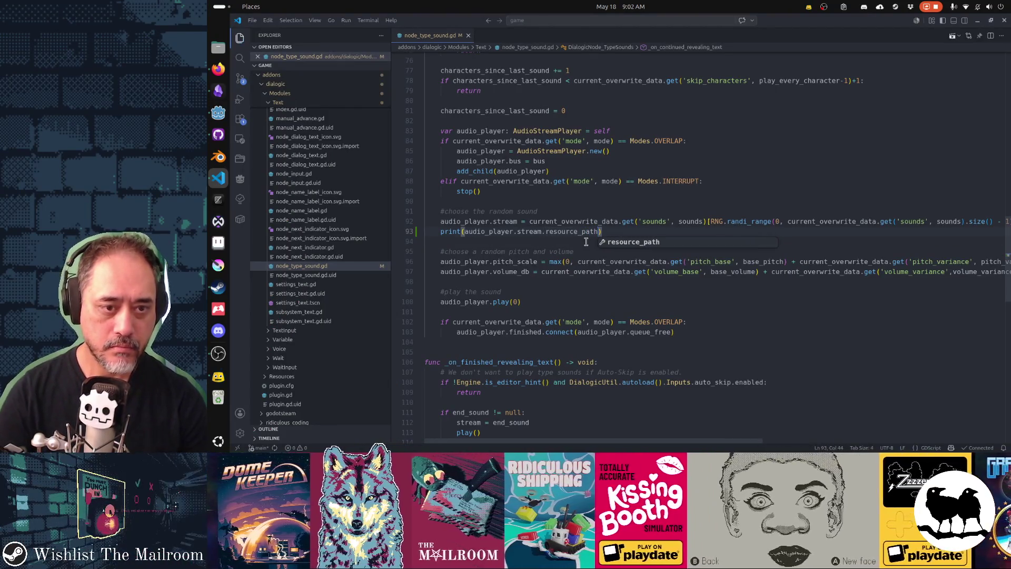
key("alt+Tab")
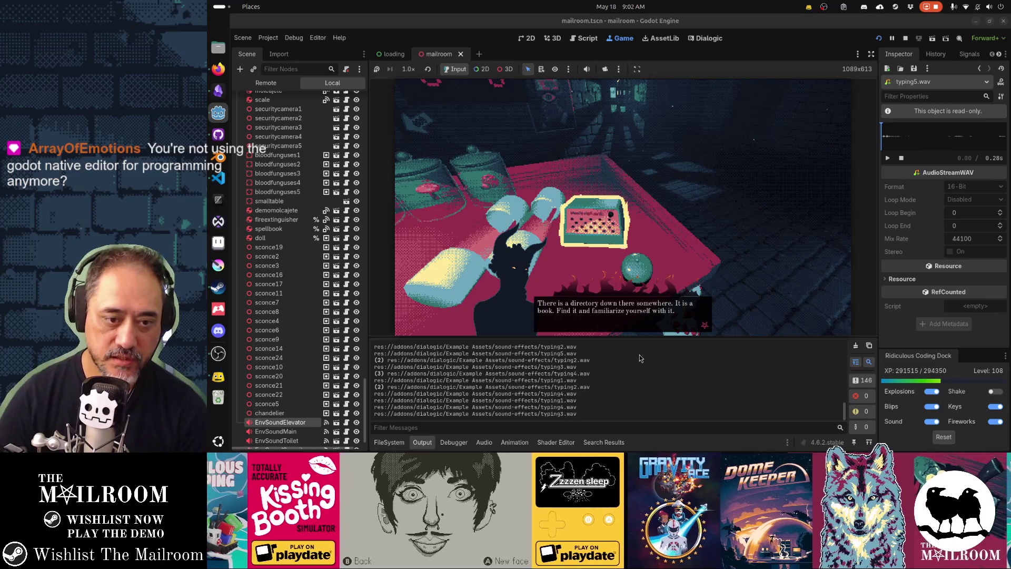
Step: Advance the dialogue with Space past its last line
key("space")
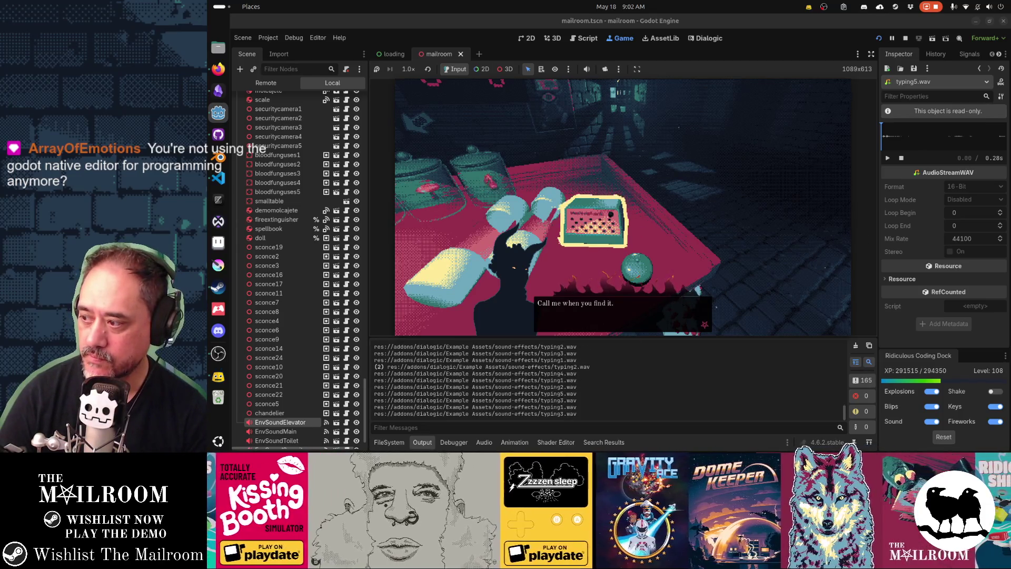
key("space")
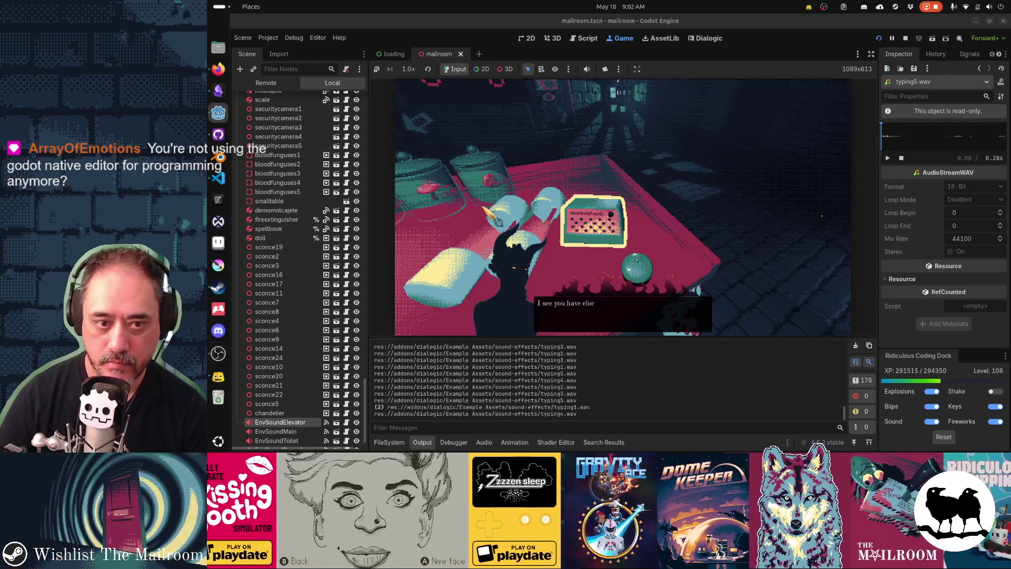
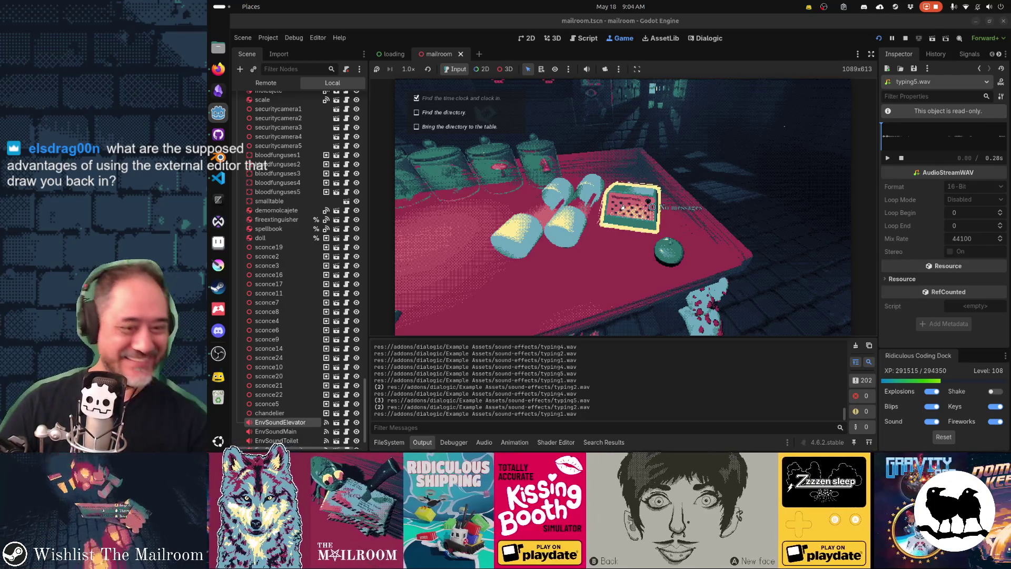
Step: Reframe the game camera on the table and radio, then bring node_type_sound.gd forward in VS Code
right_click(622, 207)
left_click(622, 207)
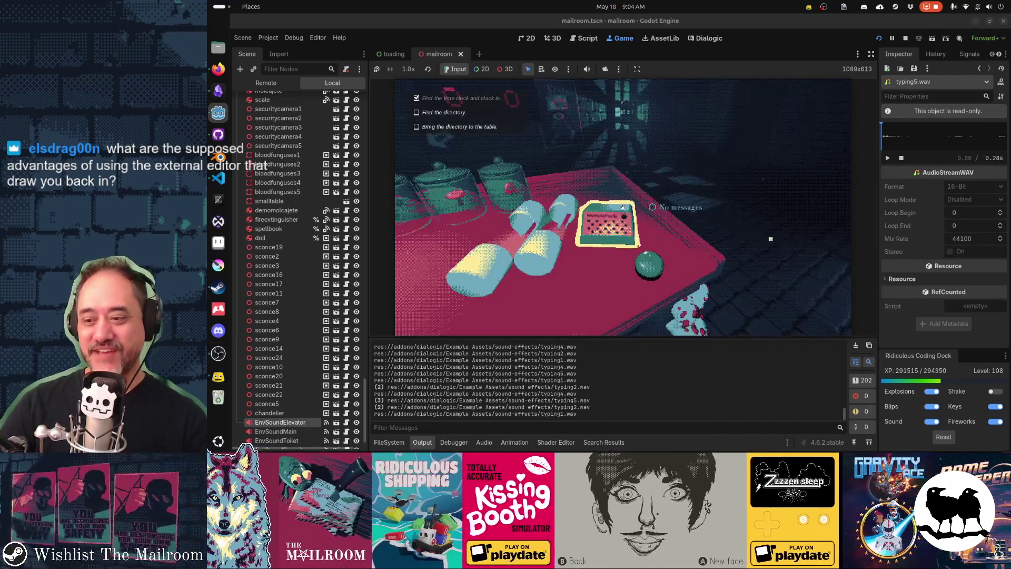
key("alt+Tab")
left_click(536, 221)
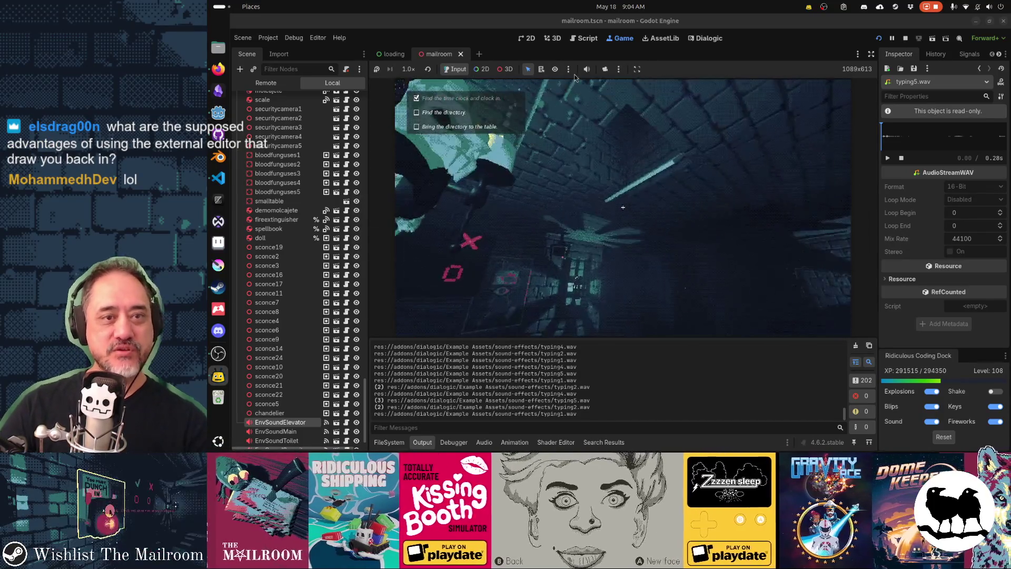
key("alt+Tab")
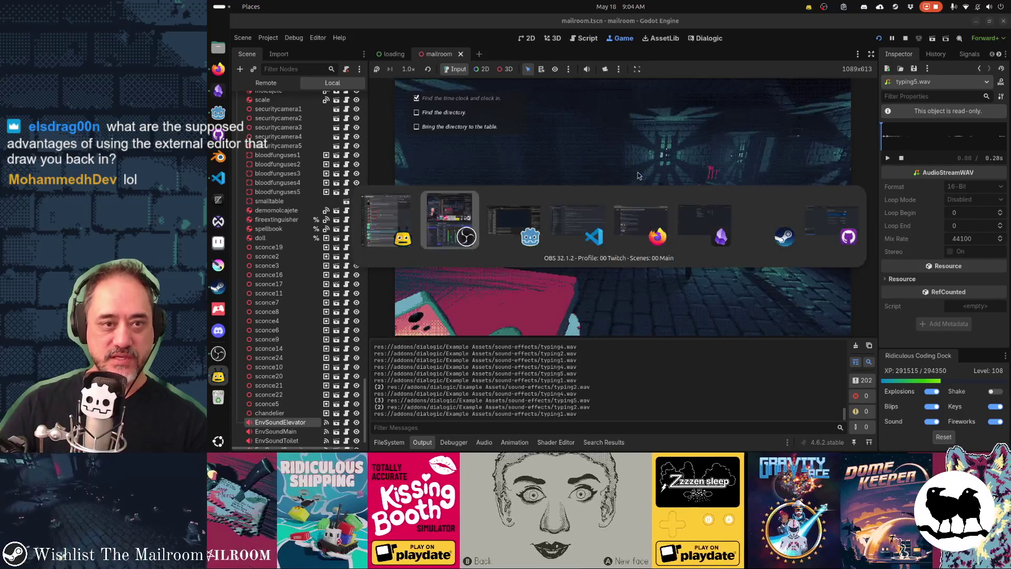
left_click(584, 221)
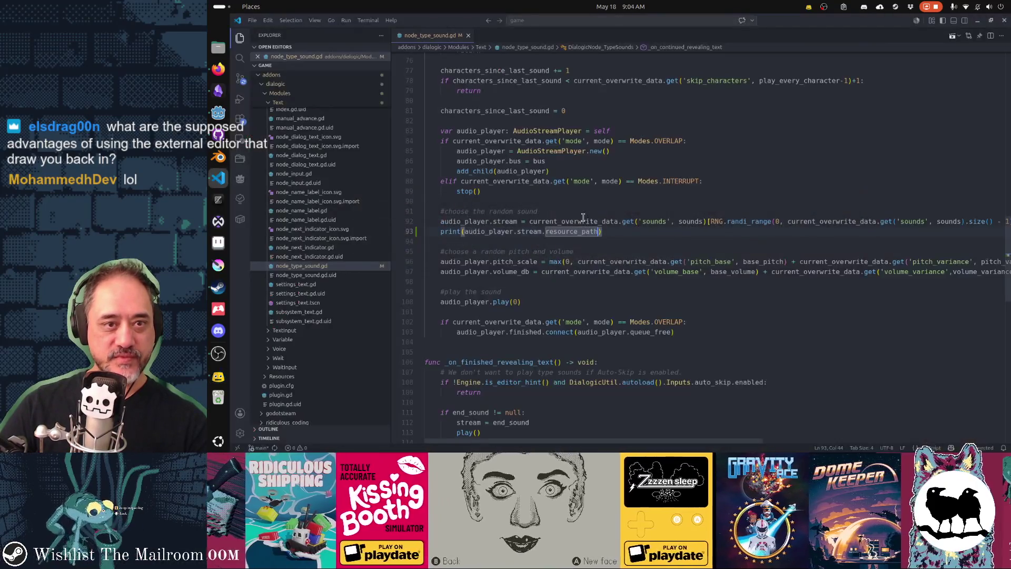
Step: Switch back to the Godot editor, where the AudioStreamPlayer3D class reference is open
key("alt+Tab")
key("Tab")
key("Tab")
left_click(586, 38)
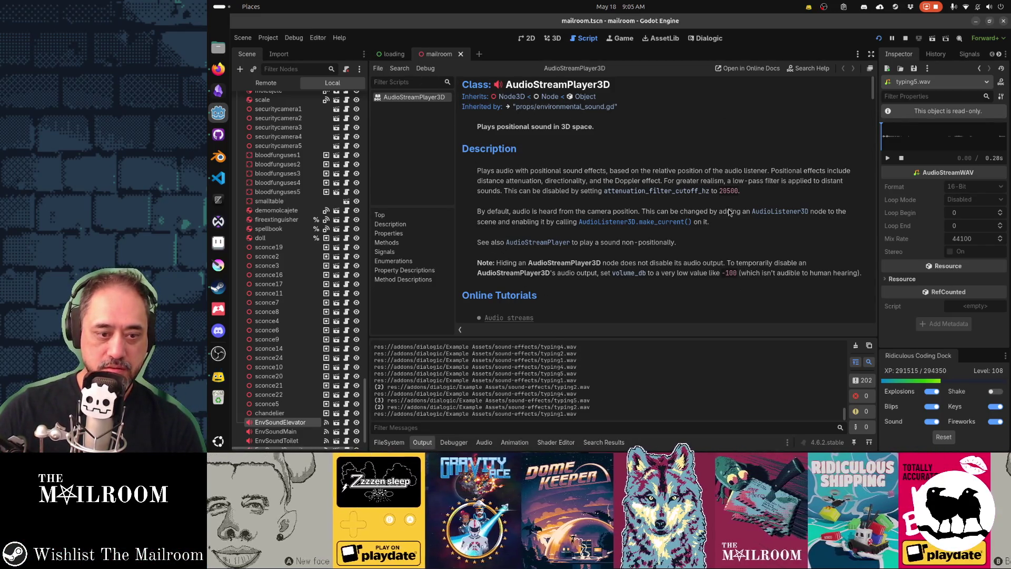
Step: Collapse the Output panel and hide the script list to widen the AudioStreamPlayer3D docs
left_click(429, 443)
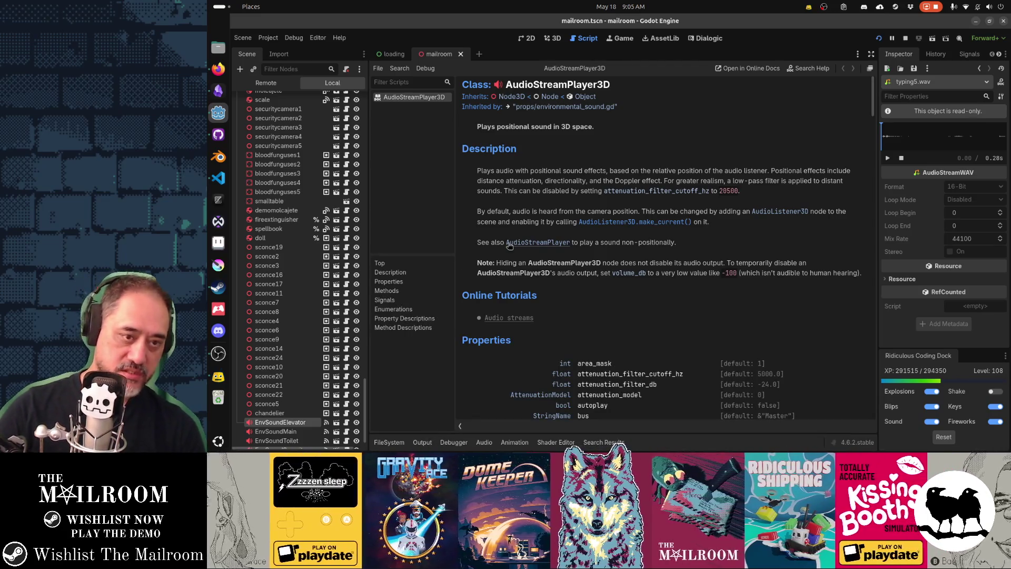
key("ctrl+backslash")
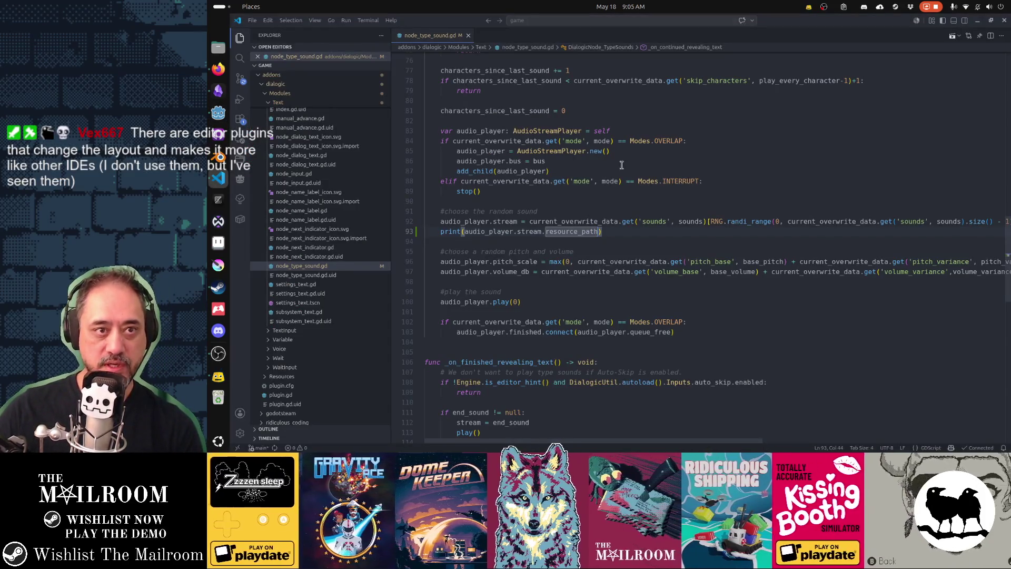
Step: Open global.gd in a right-hand split beside node_type_sound.gd and hide the Explorer sidebar
key("ctrl")
key("ctrl+p")
type("globalg")
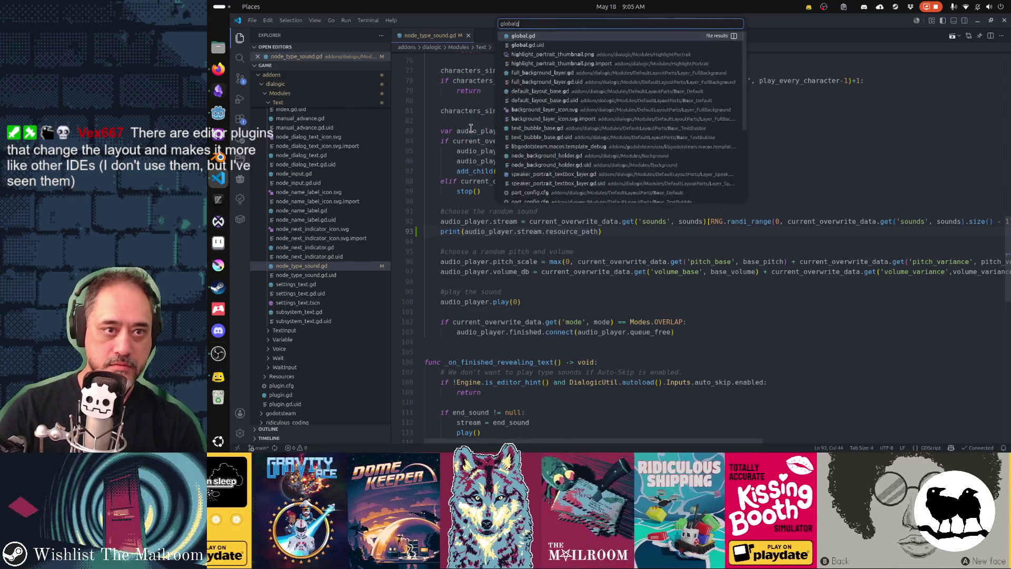
key("Return")
left_click_drag(493, 34, 978, 212)
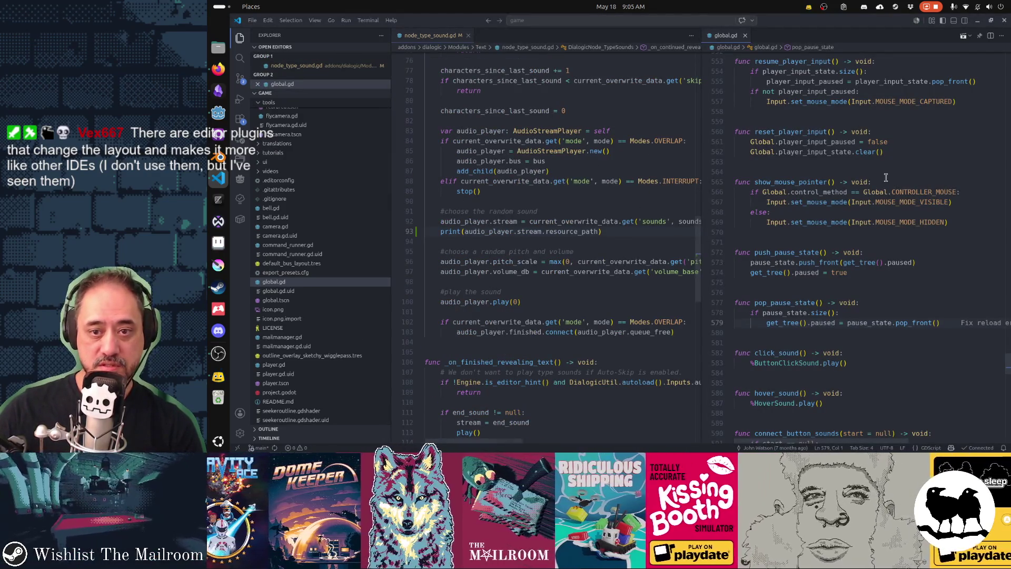
key("ctrl+b")
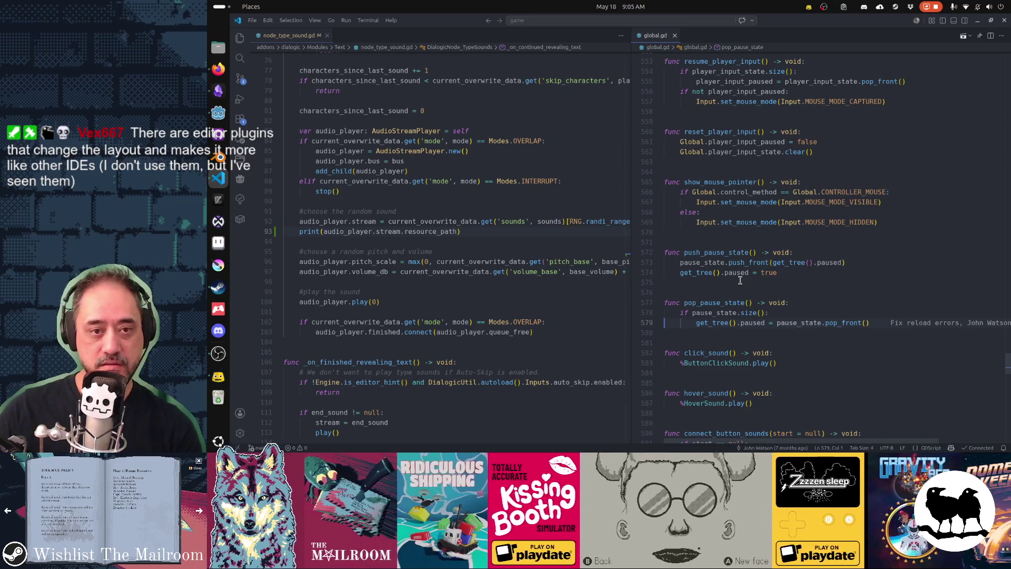
key("alt+Tab")
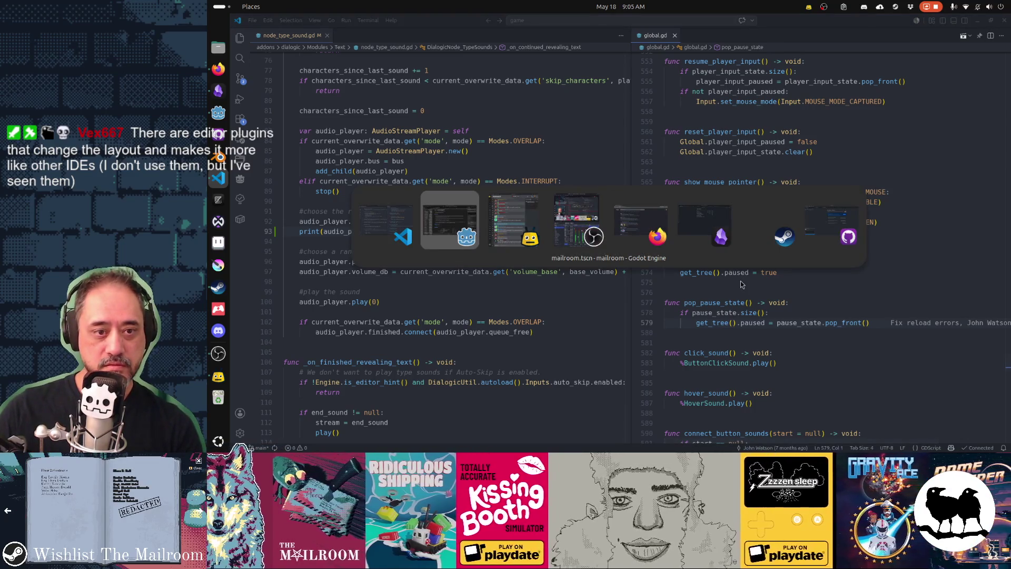
Step: Show the running game in Godot's Game tab, then return to the split global.gd and node_type_sound.gd
key("alt+Tab")
key("alt+Tab")
key("alt+Tab")
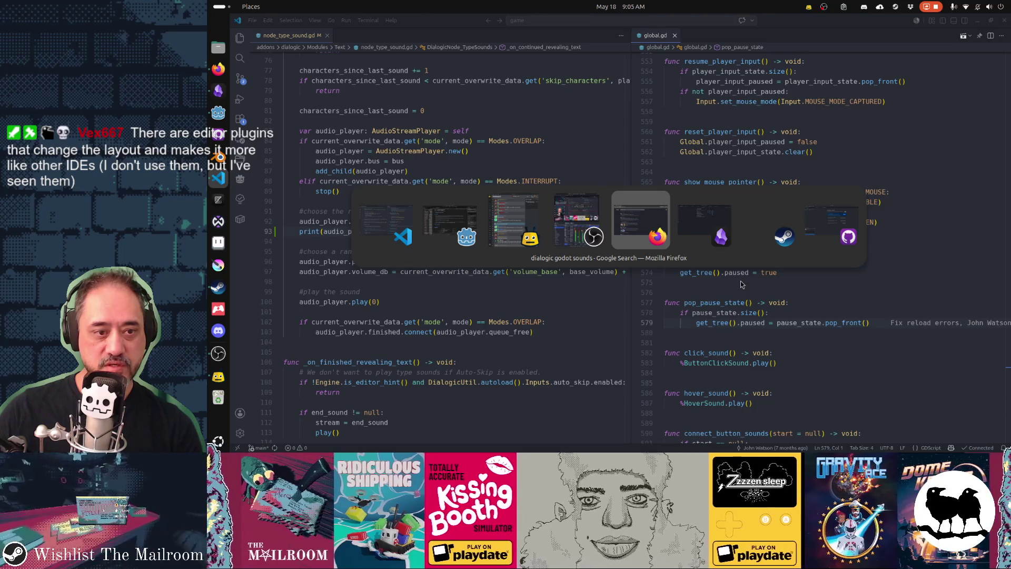
key("alt+shift+Tab")
key("alt+shift+Tab")
key("alt+shift+Tab")
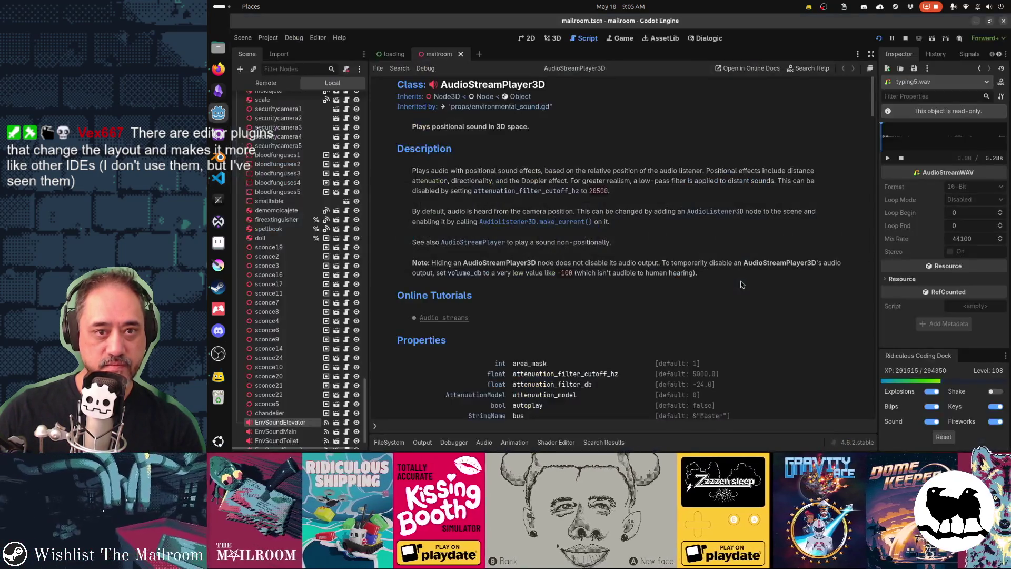
left_click(617, 41)
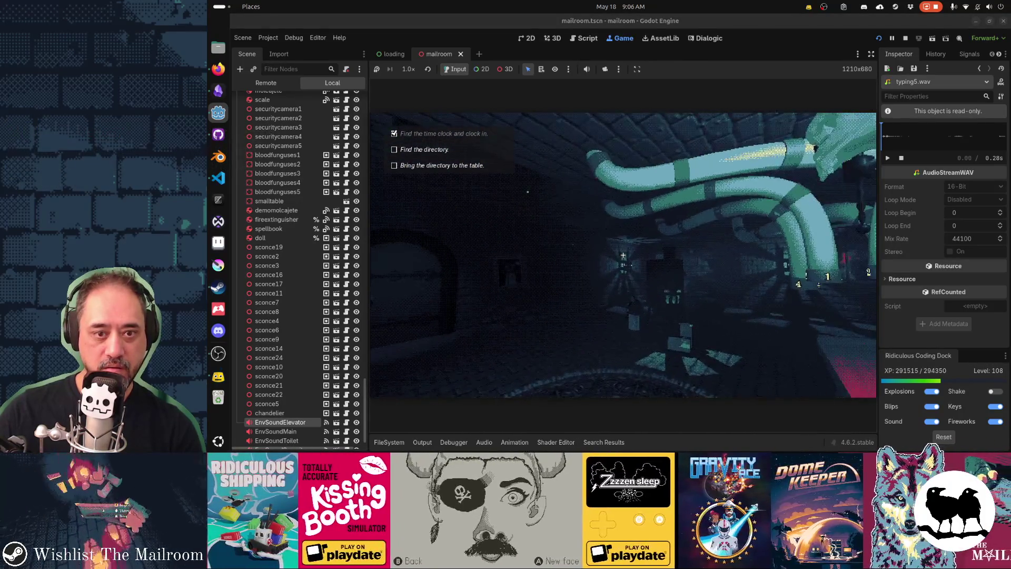
key("alt+Tab")
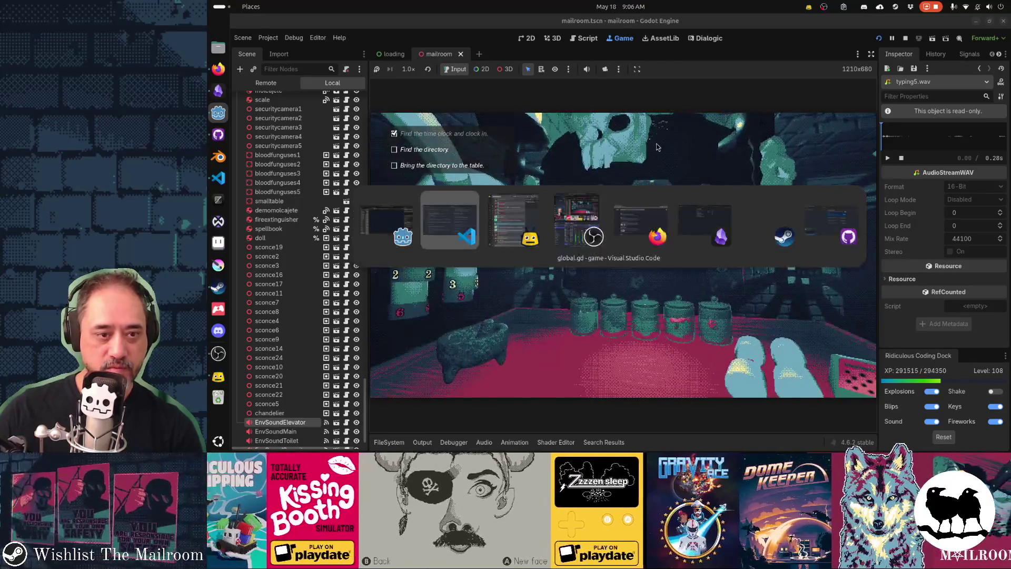
key("alt+Tab")
key("alt+shift+Tab")
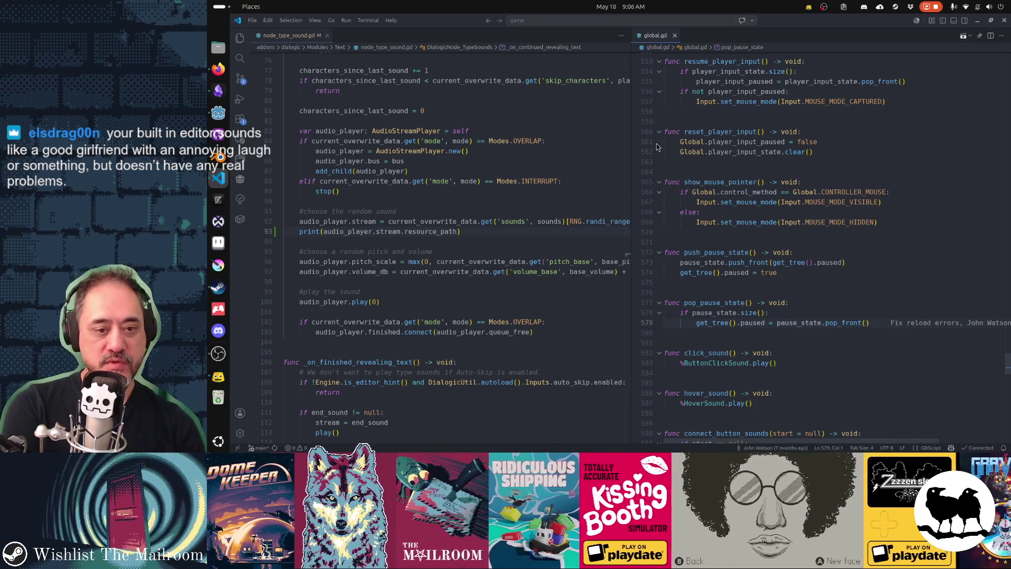
key("ctrl+grave")
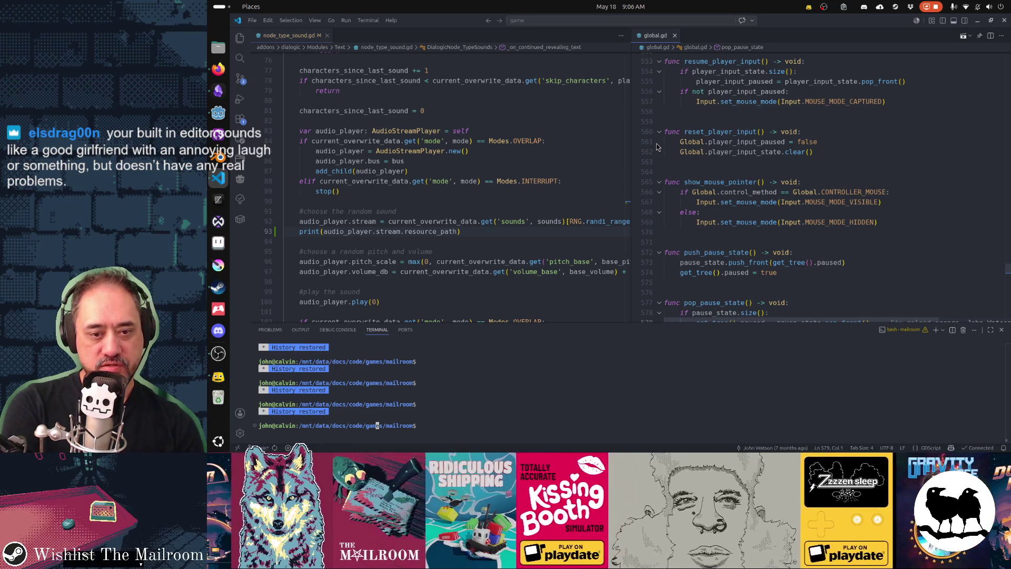
key("ctrl+grave")
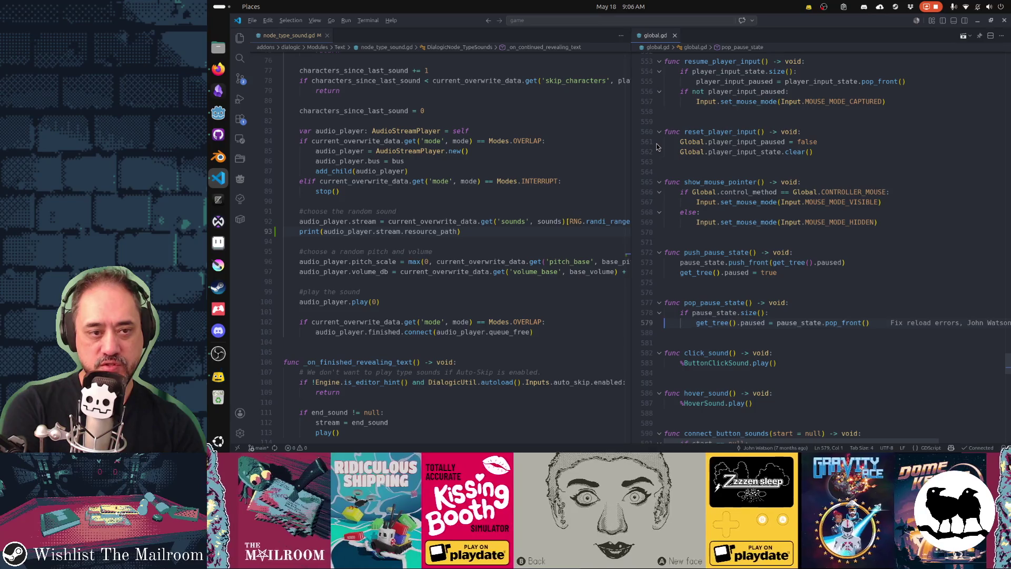
key("ctrl+alt+t")
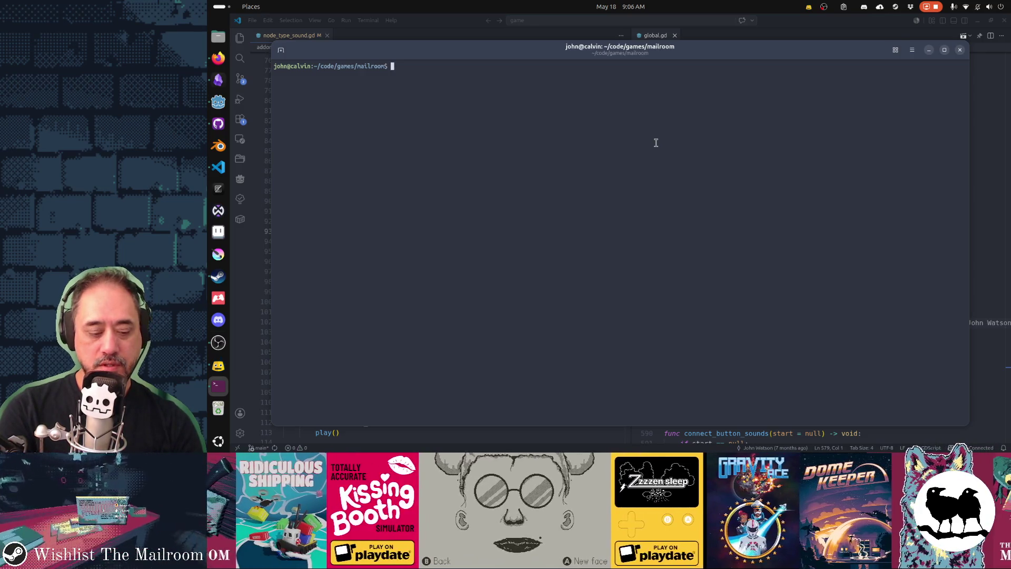
type("exit")
key("Return")
key("ctrl+grave")
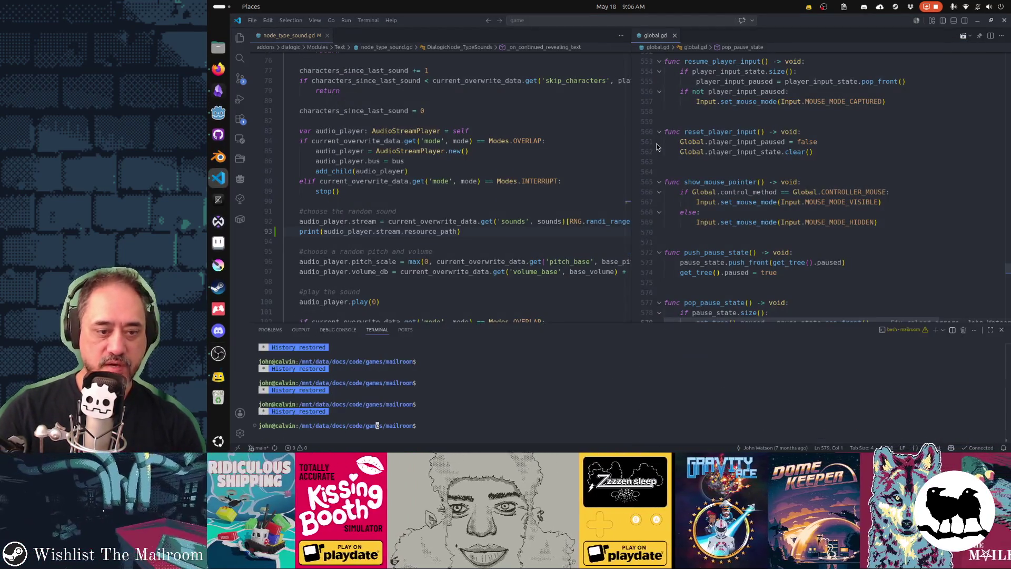
key("ctrl+l")
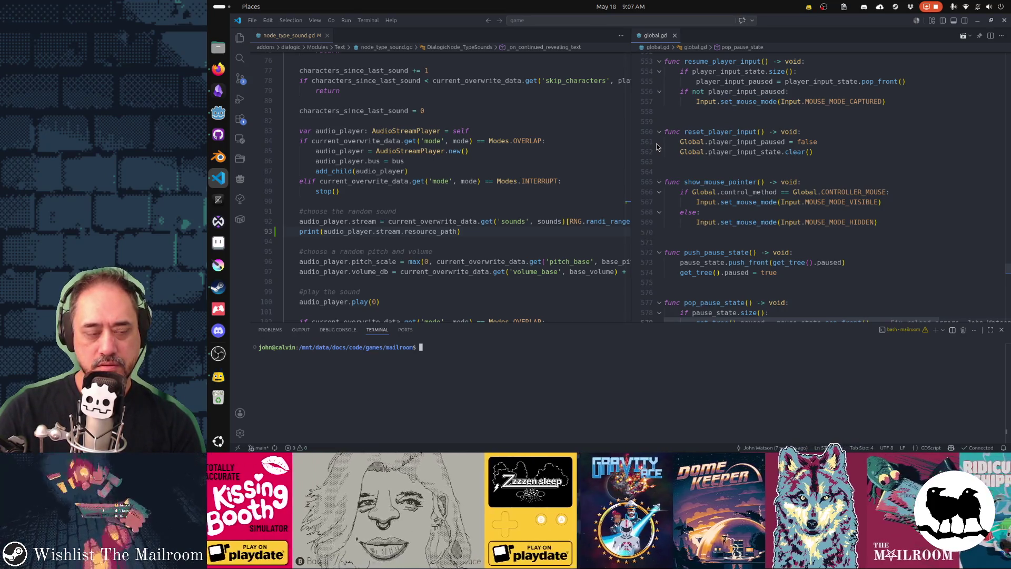
key("ctrl+grave")
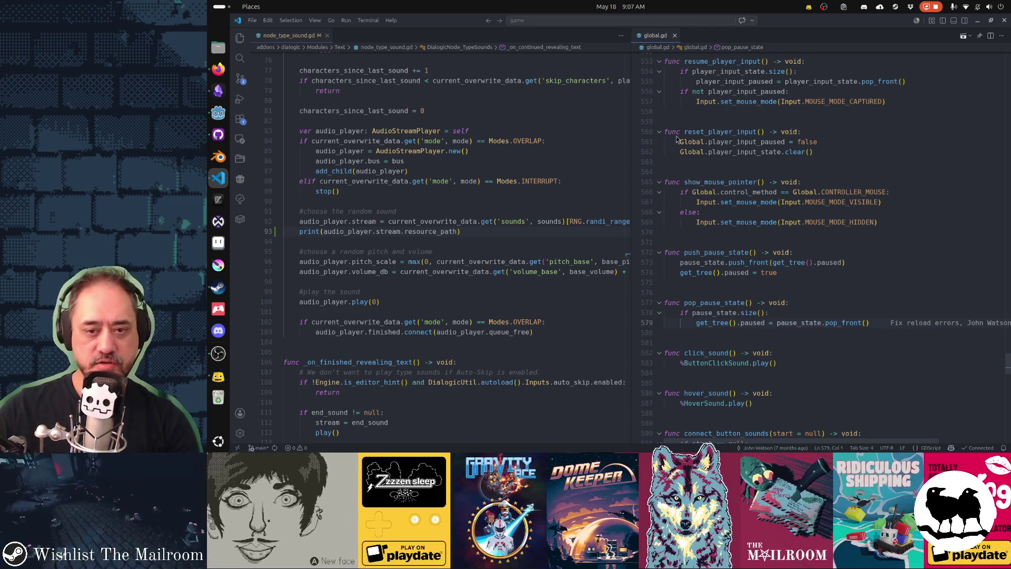
left_click(801, 255)
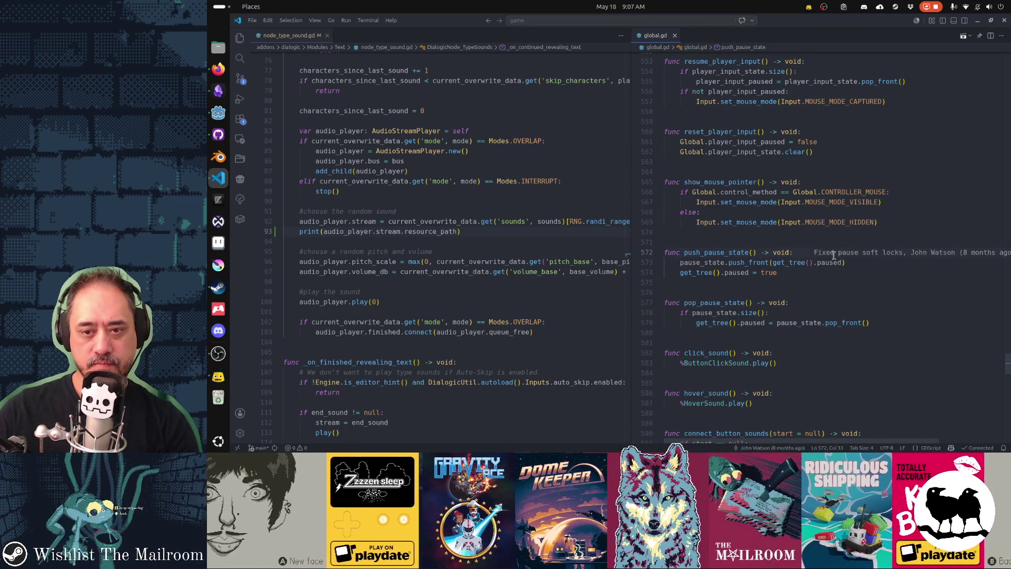
left_click(848, 262)
left_click(854, 277)
left_click(814, 304)
left_click(780, 353)
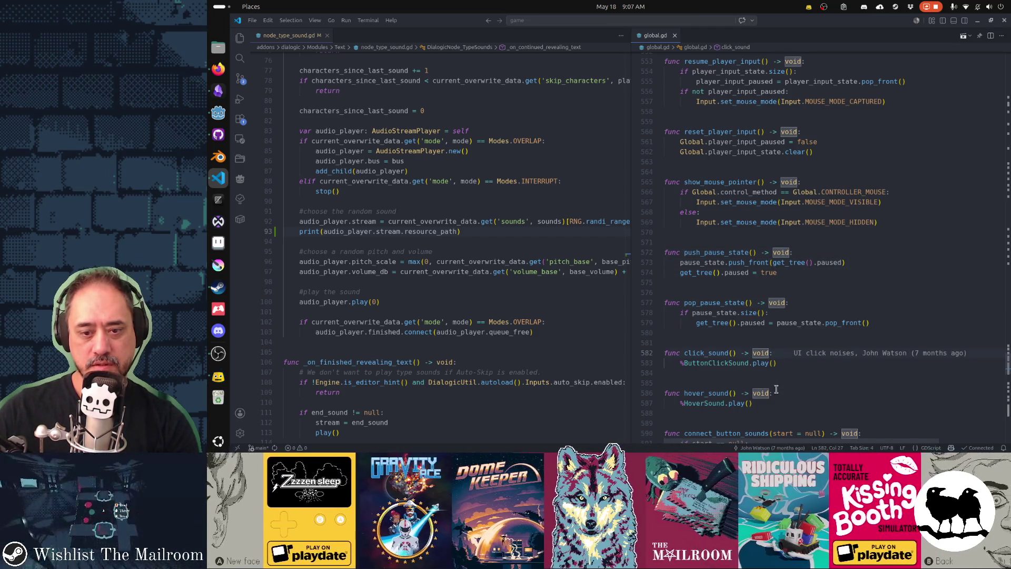
left_click(777, 393)
left_click(567, 332)
left_click(390, 304)
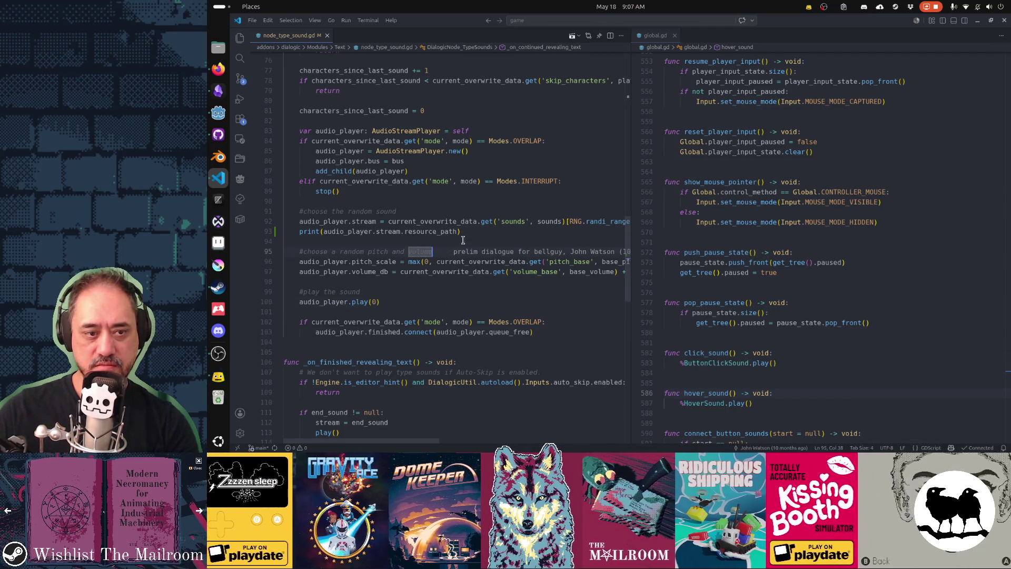
left_click(460, 212)
left_click(436, 163)
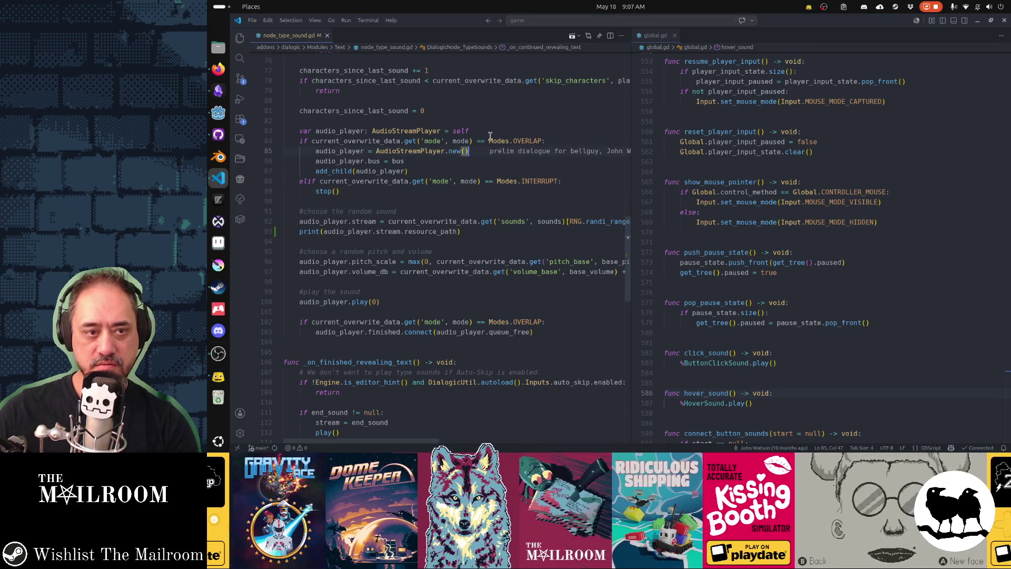
left_click(467, 111)
left_click(445, 91)
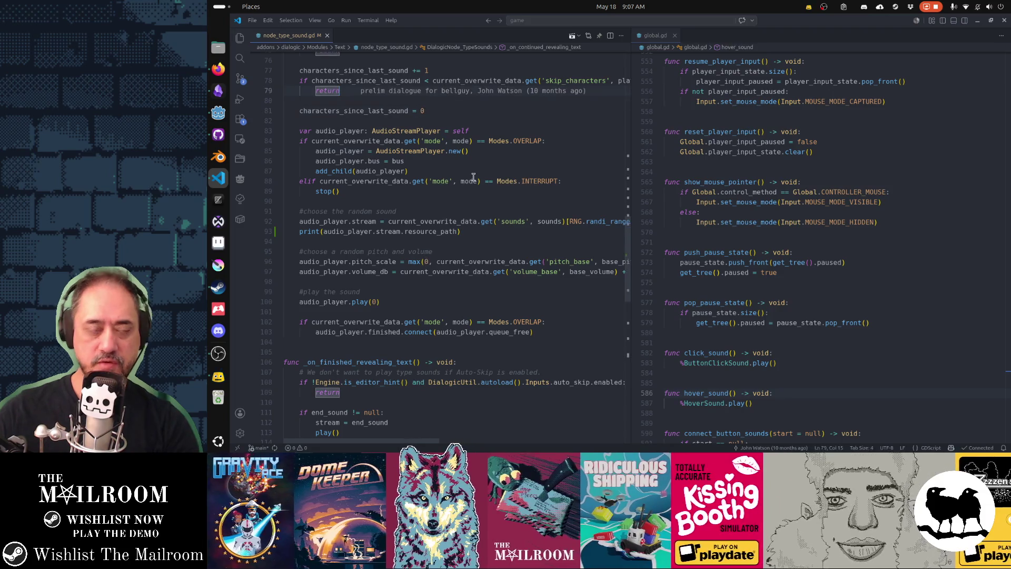
mouse_move(474, 178)
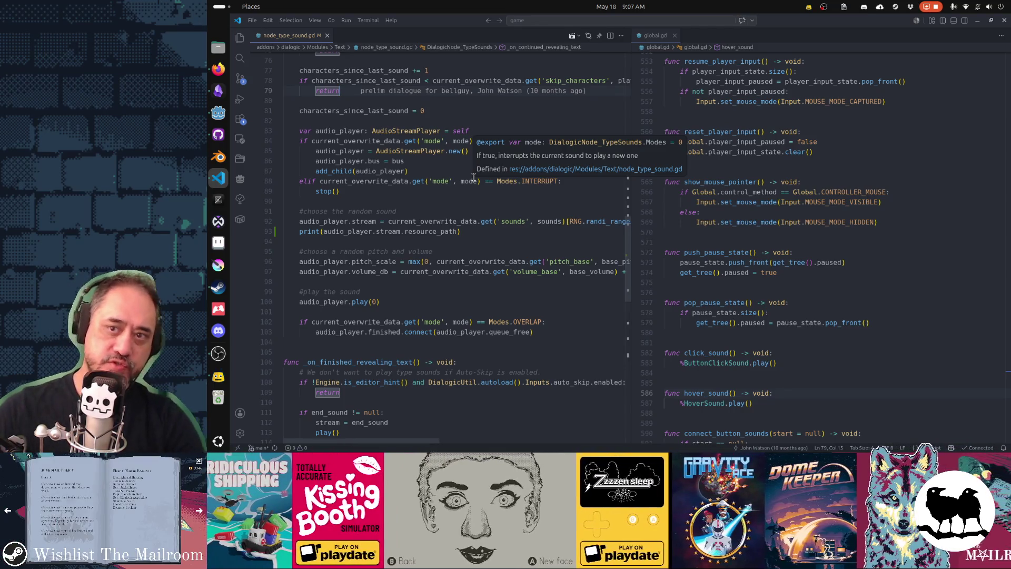
left_click(964, 21)
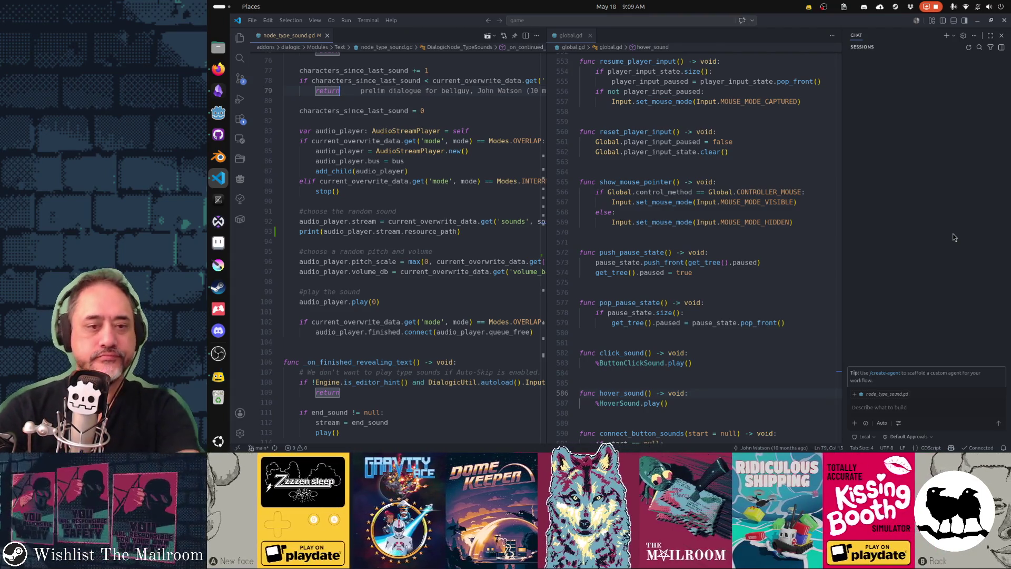
left_click(1002, 35)
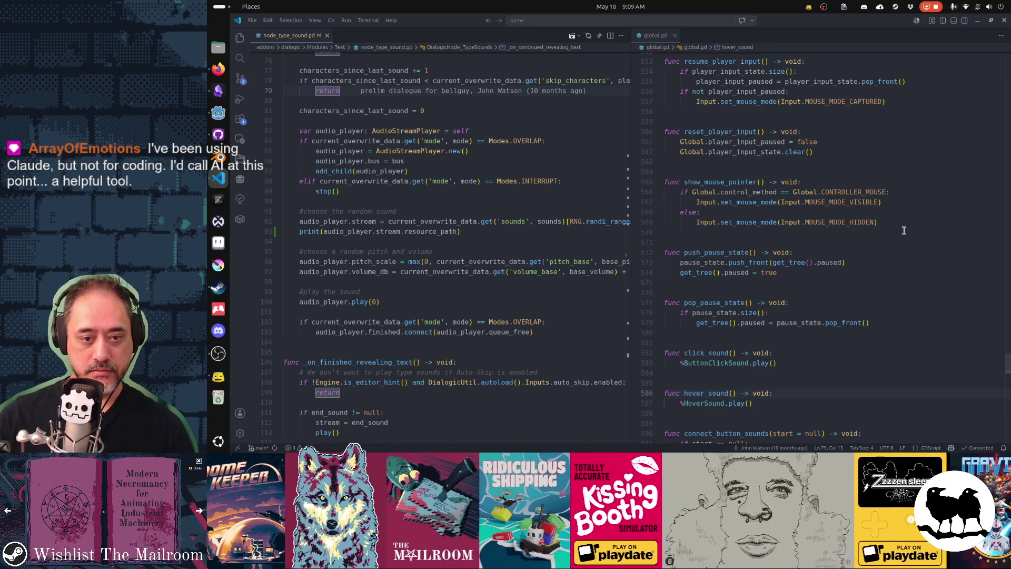
key("alt+Tab")
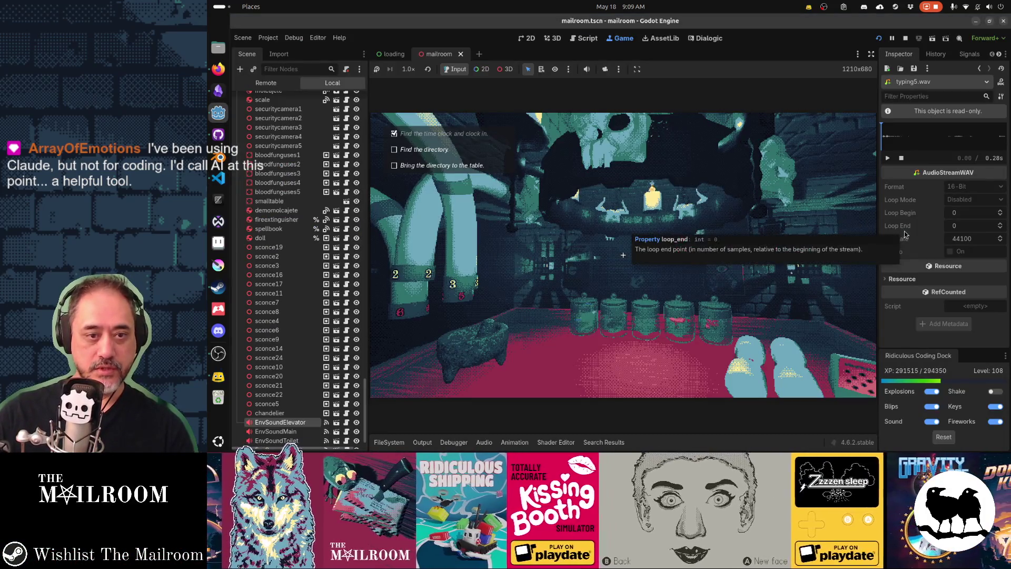
Step: Pause the game and set a gutter breakpoint on line 568 of global.gd
key("Escape")
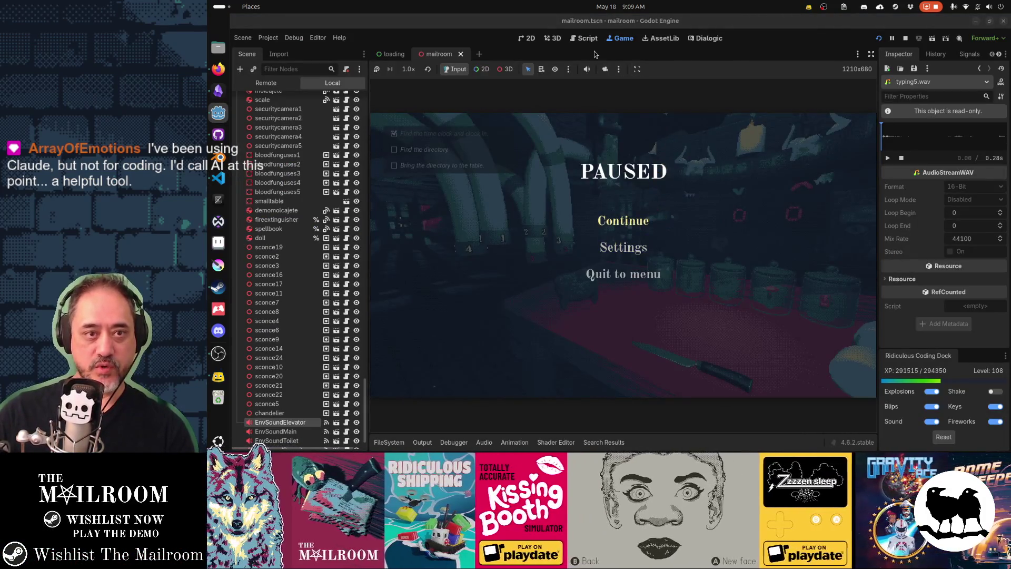
key("alt+Tab")
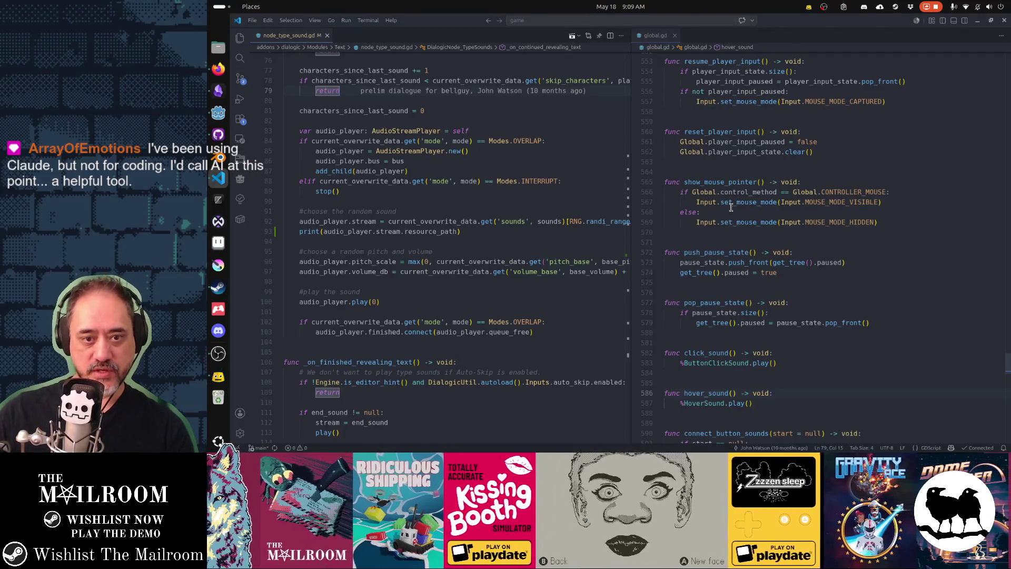
left_click(636, 212)
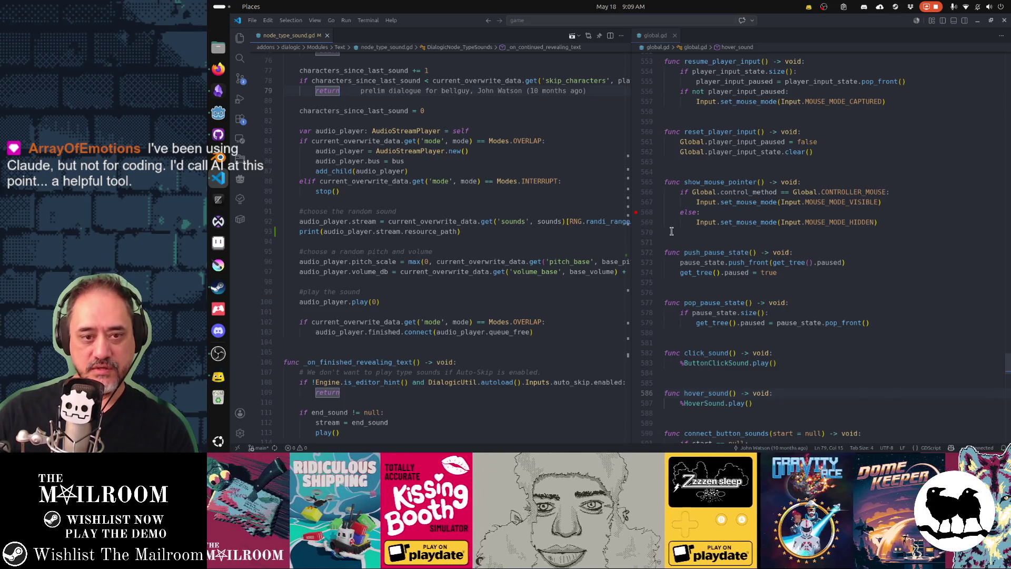
key("alt+Tab")
key("alt+Tab")
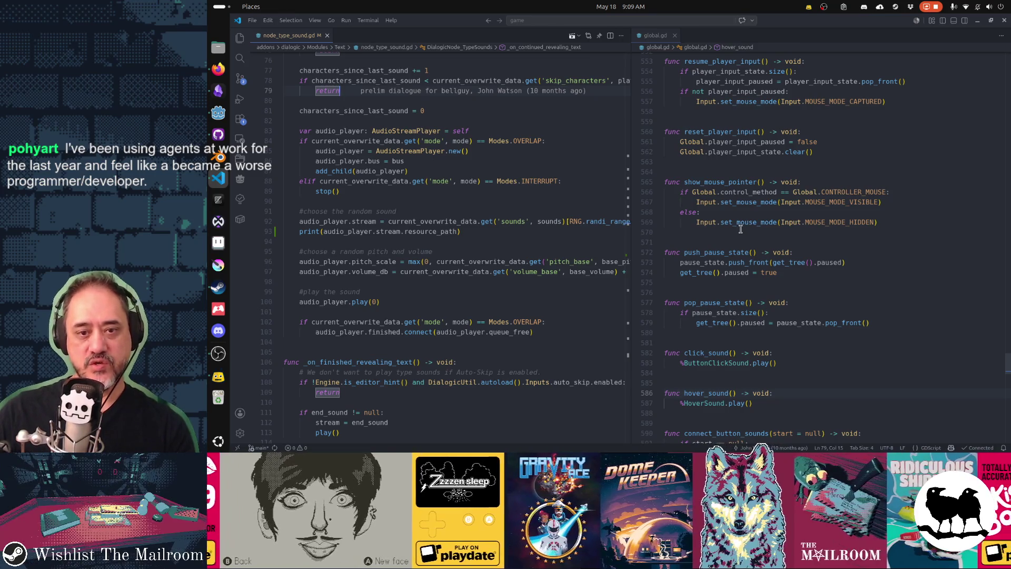
Step: Insert a 'breakpoint' statement under else: in show_mouse_pointer and check the paused game
left_click(736, 214)
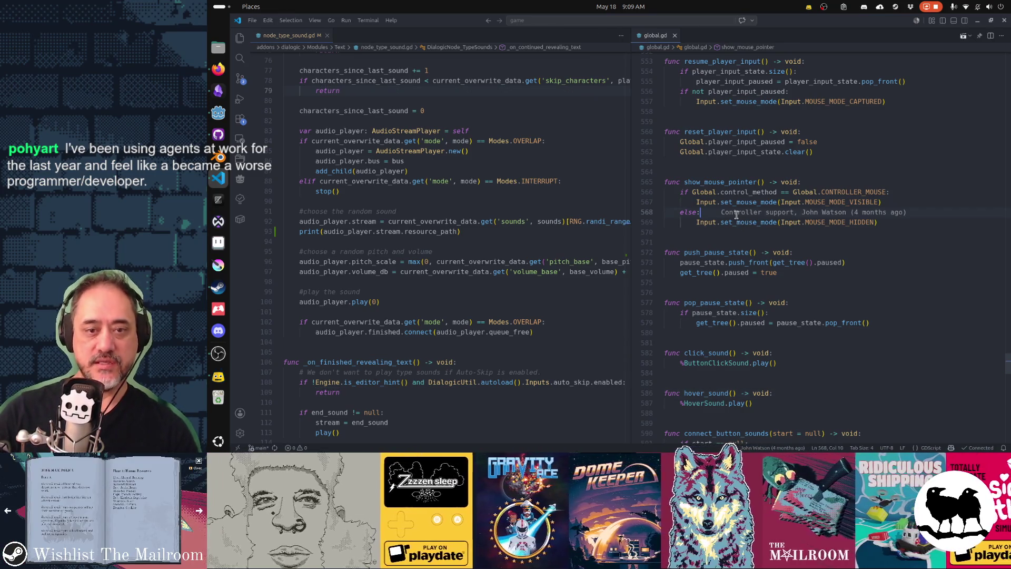
key("Return")
type("breakpoint")
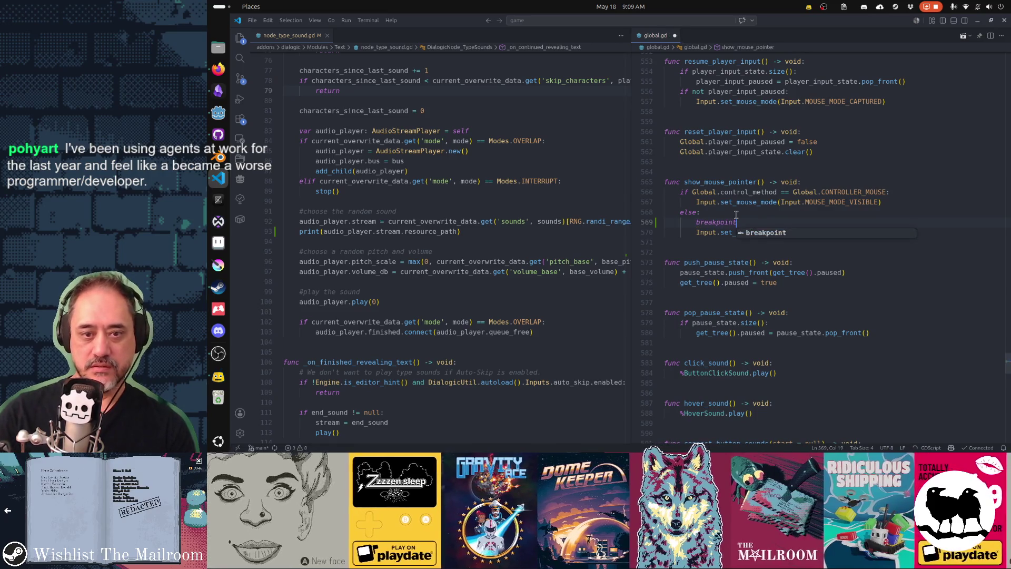
key("alt+Tab")
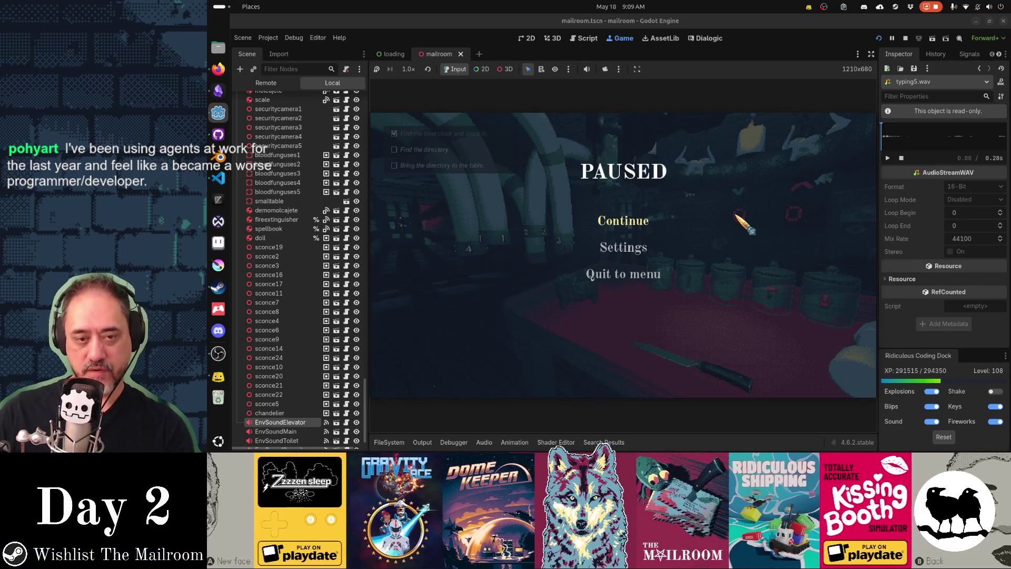
key("alt+Tab")
Step: Delete the breakpoint line, save global.gd and close its tab
key("ctrl+shift+k")
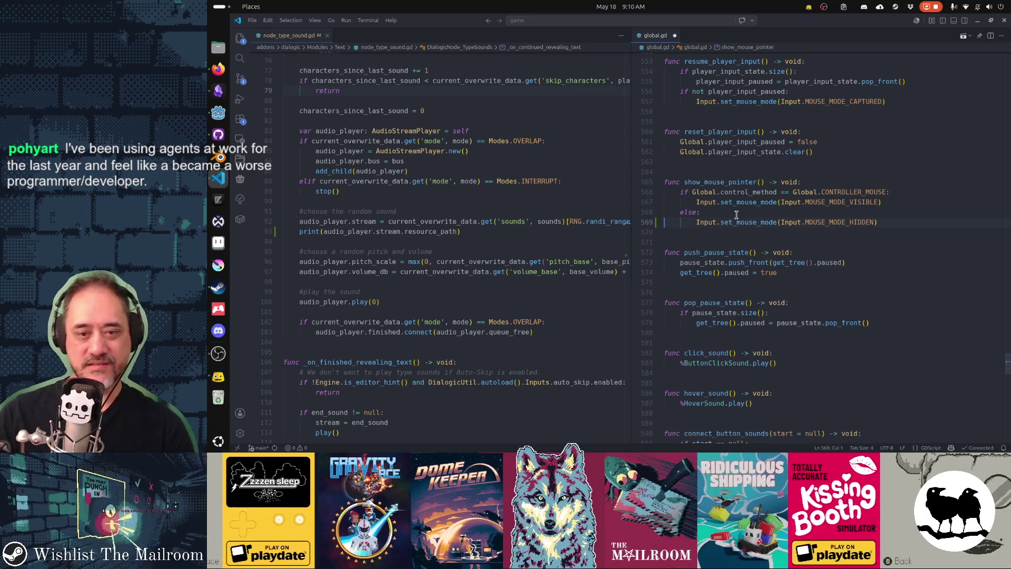
key("ctrl+s")
key("ctrl+w")
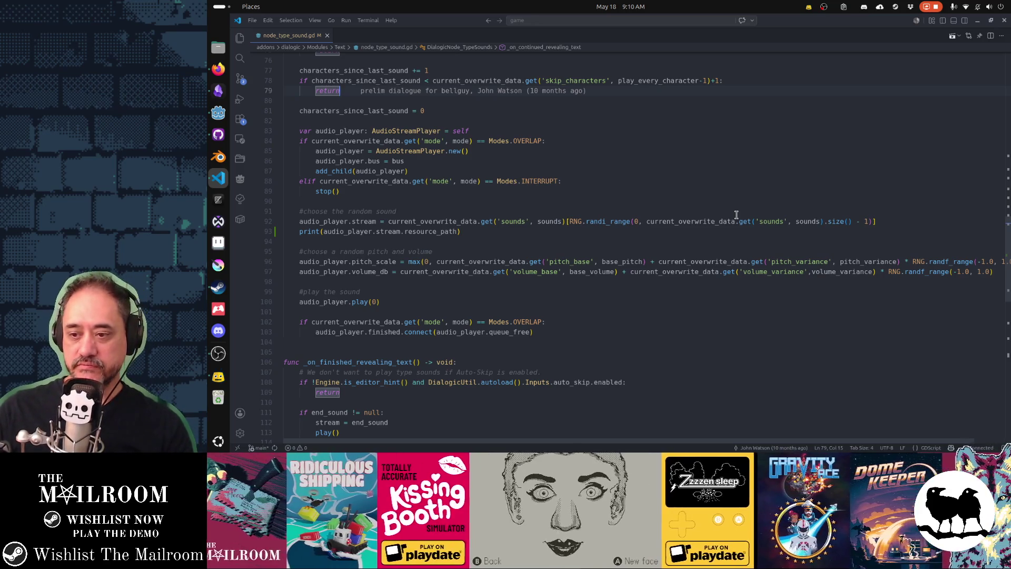
Step: Dismiss the window switcher and put the cursor on empty line 104 of node_type_sound.gd
key("alt+Tab")
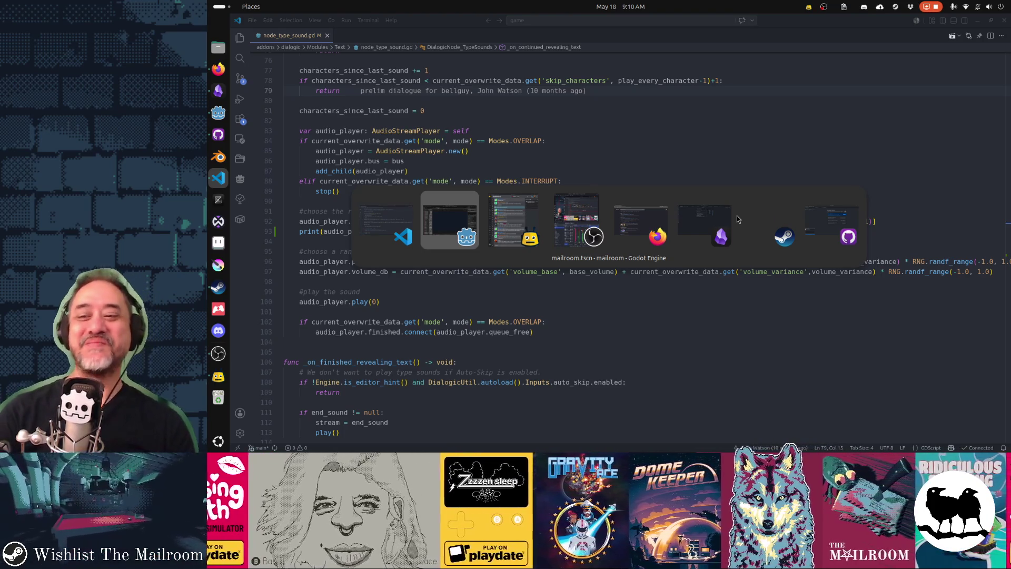
key("alt+Tab")
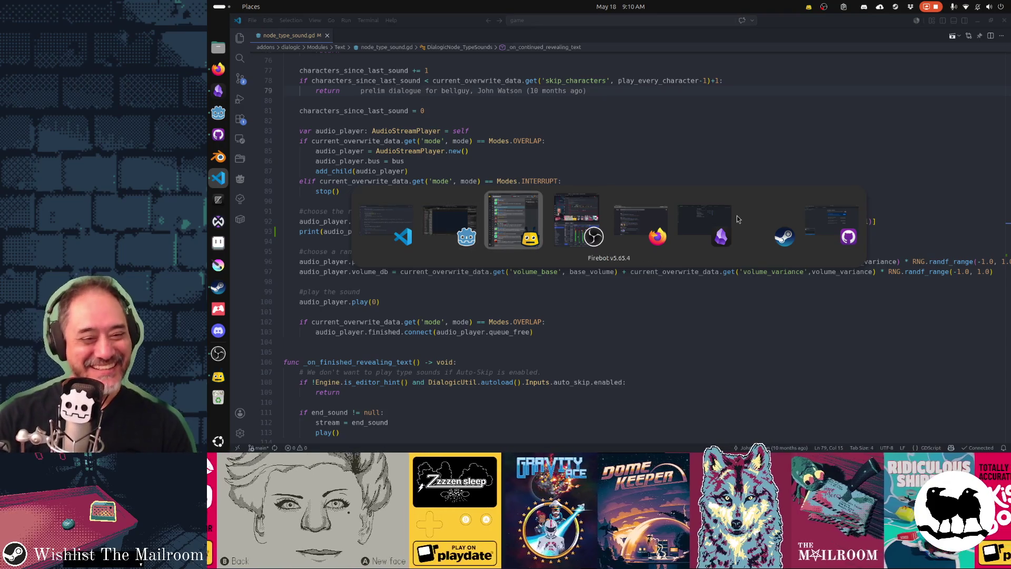
key("alt+shift+Tab")
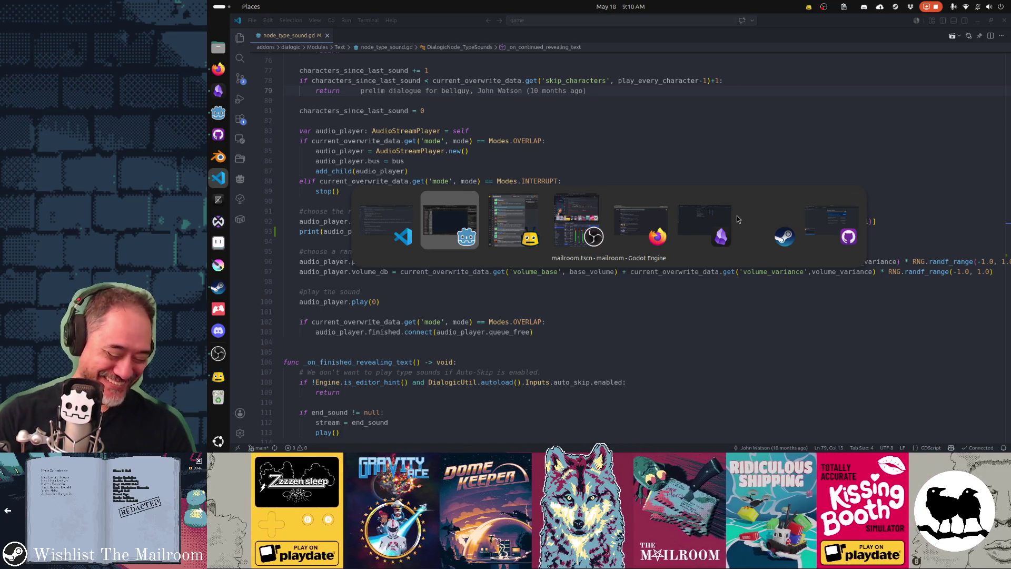
key("Escape")
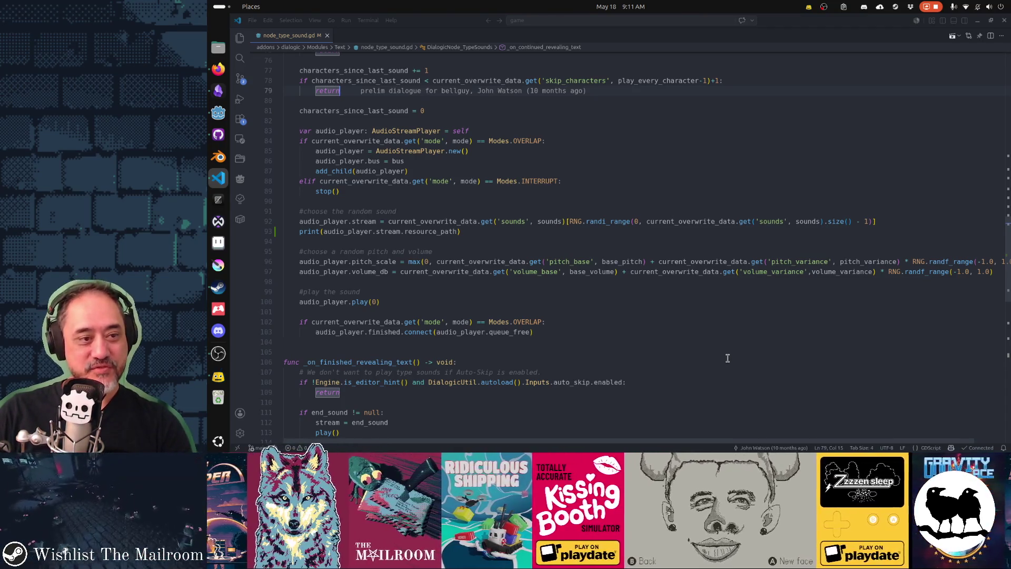
left_click(606, 345)
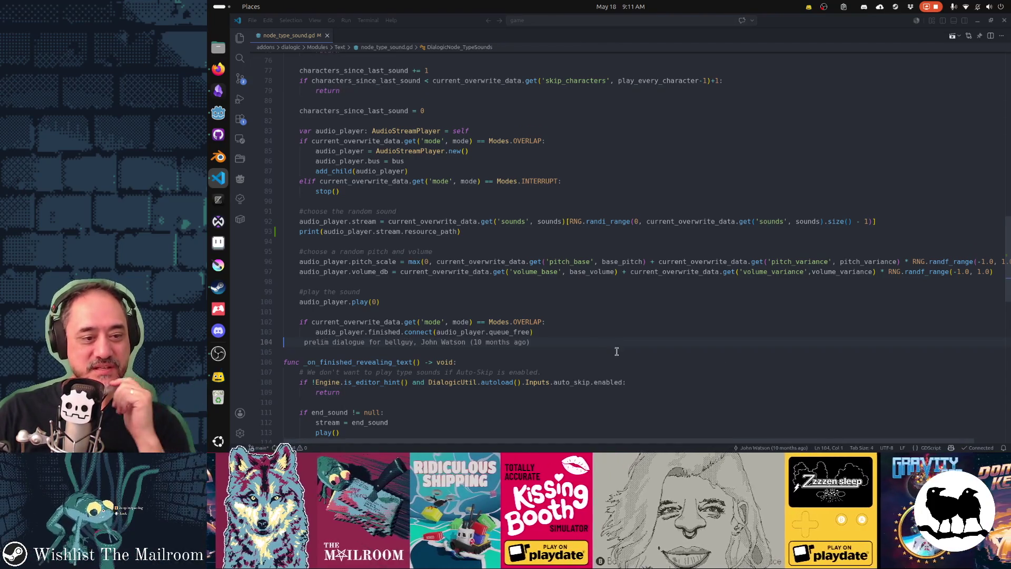
Step: Add a stop_audioplayer function below line 104 that calls $audioplayer.stop()
key("Return")
key("Return")
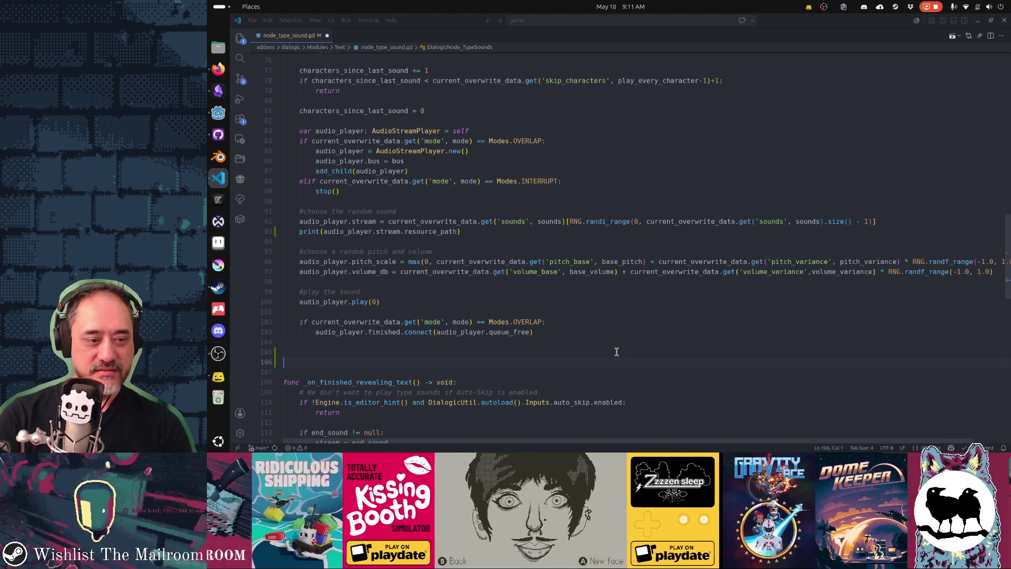
type("fun ")
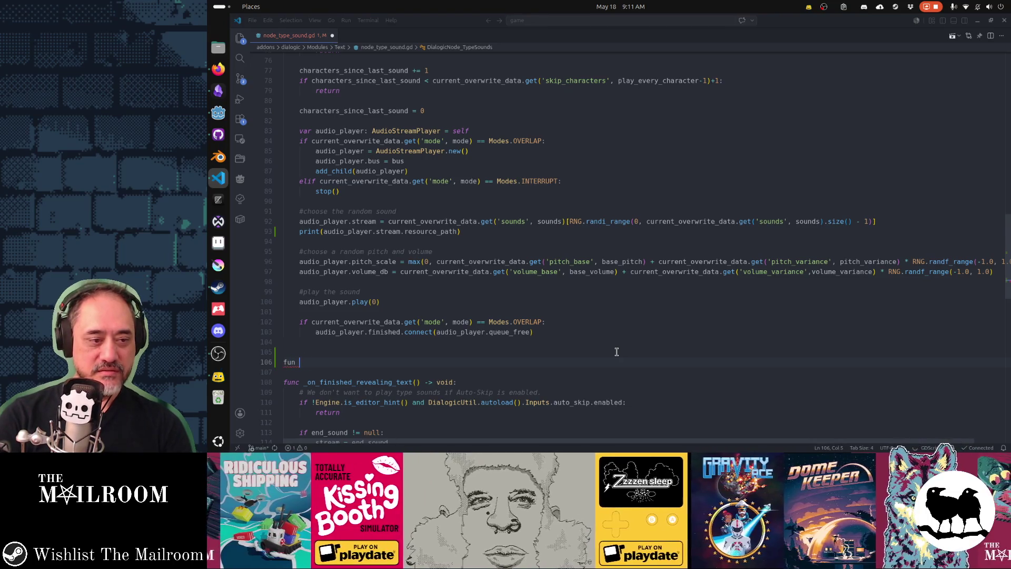
type(" somefunc() -> void:")
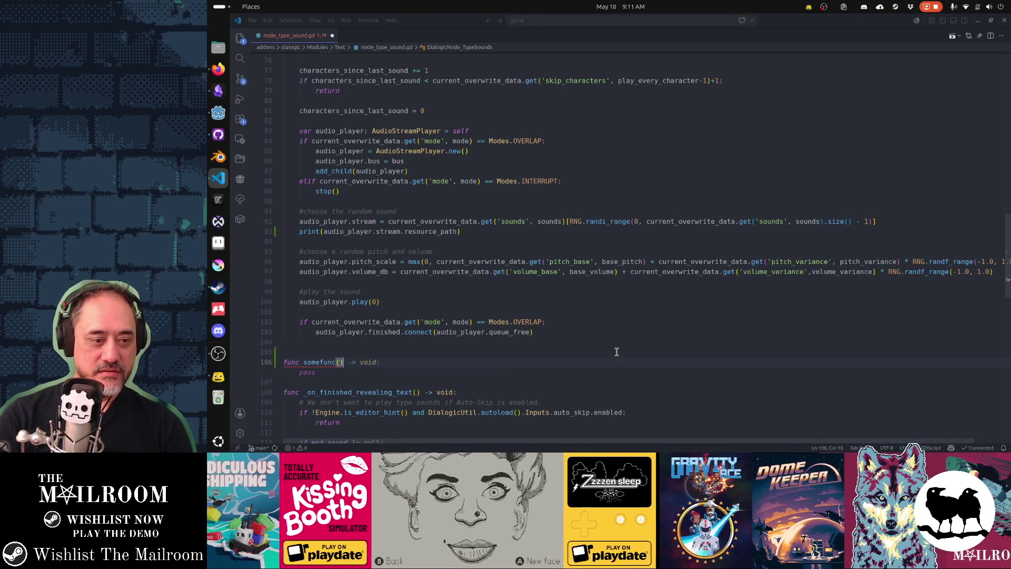
key("Tab")
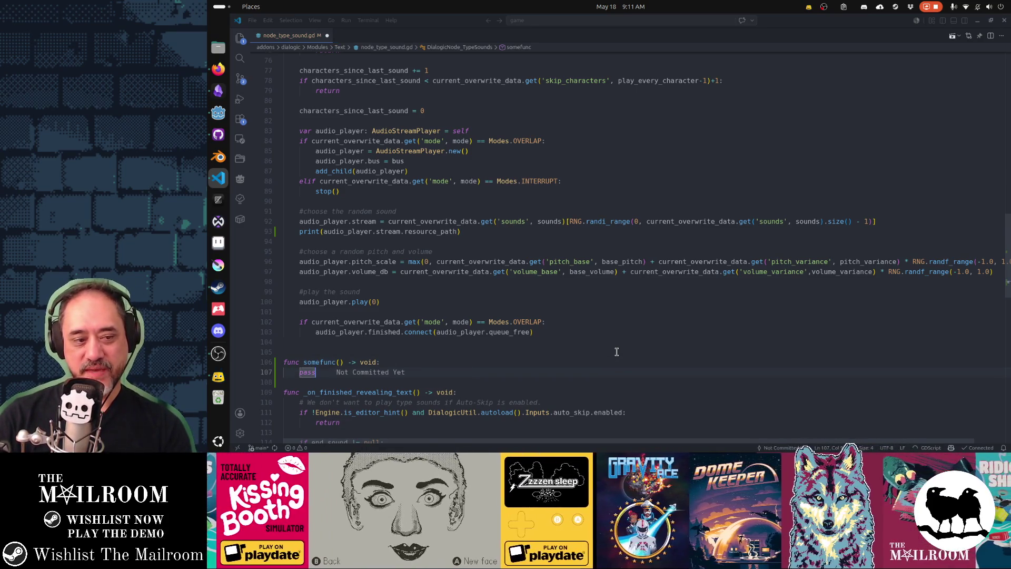
key("Return")
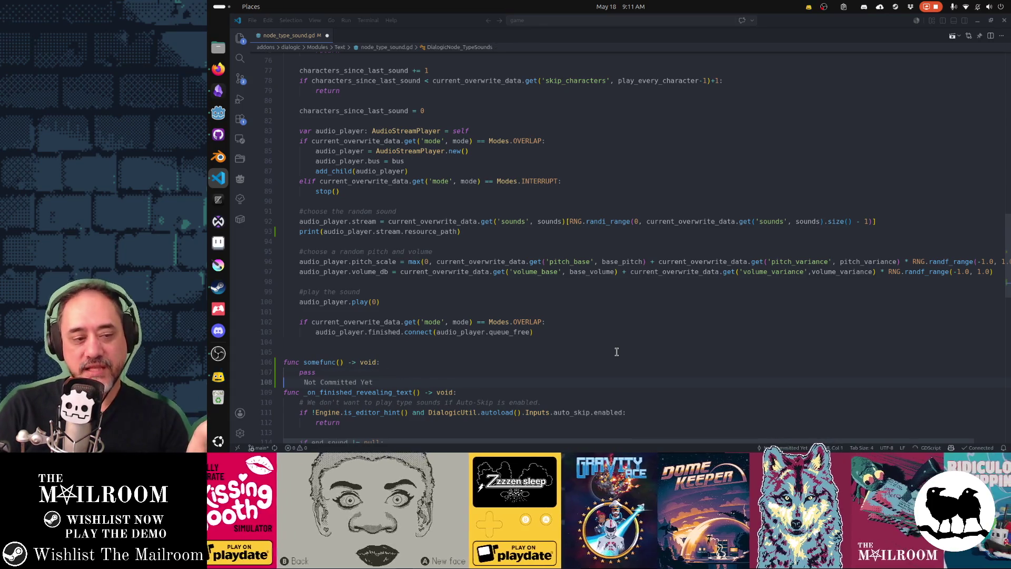
key("Up")
key("End")
key("shift+Home")
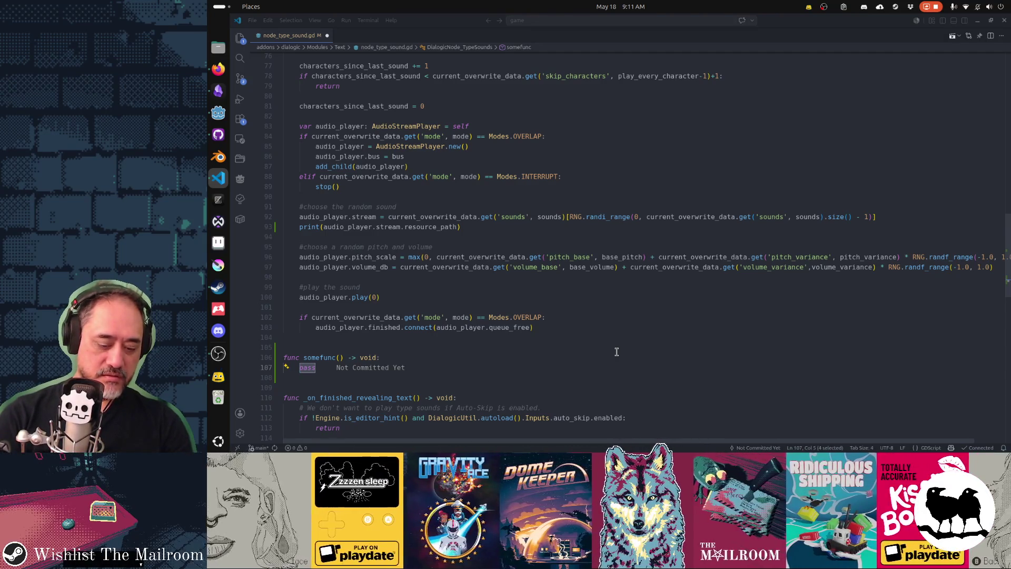
type("$audioplayer.")
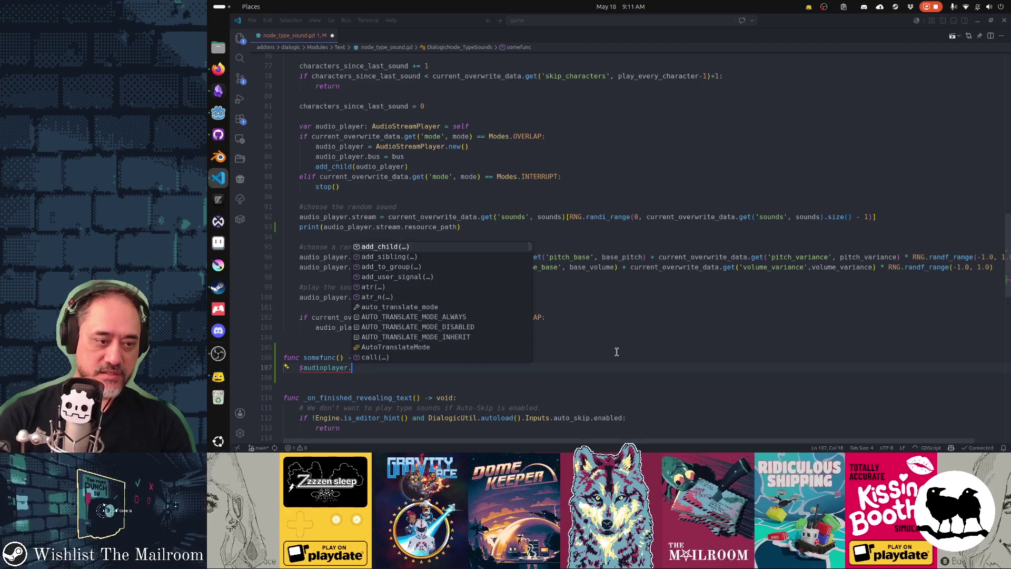
type("stop")
key("Return")
key("Up")
key("ctrl+Left")
key("ctrl+Left")
key("ctrl+Left")
key("ctrl+shift+Left")
type("stop_audioplayer")
Step: Add an _on_audioplayer_finished function after stop_audioplayer
key("Down")
key("Down")
key("Return")
type("fun")
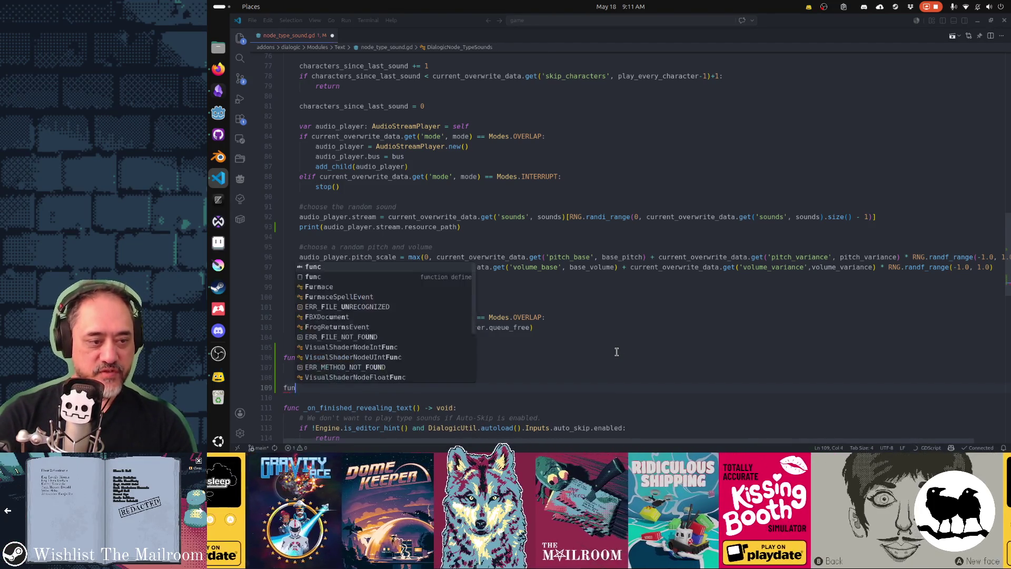
type("c")
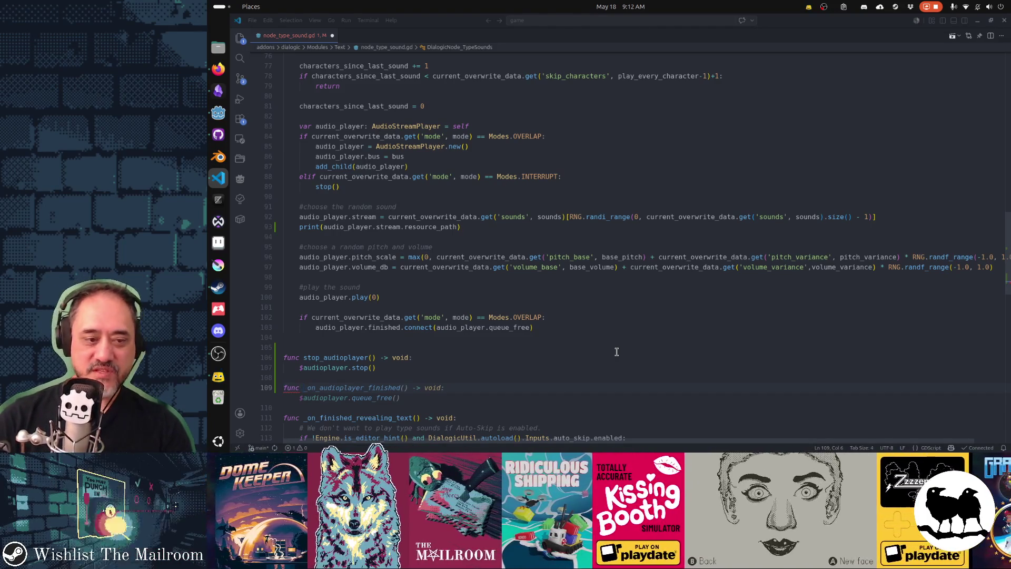
key("Tab")
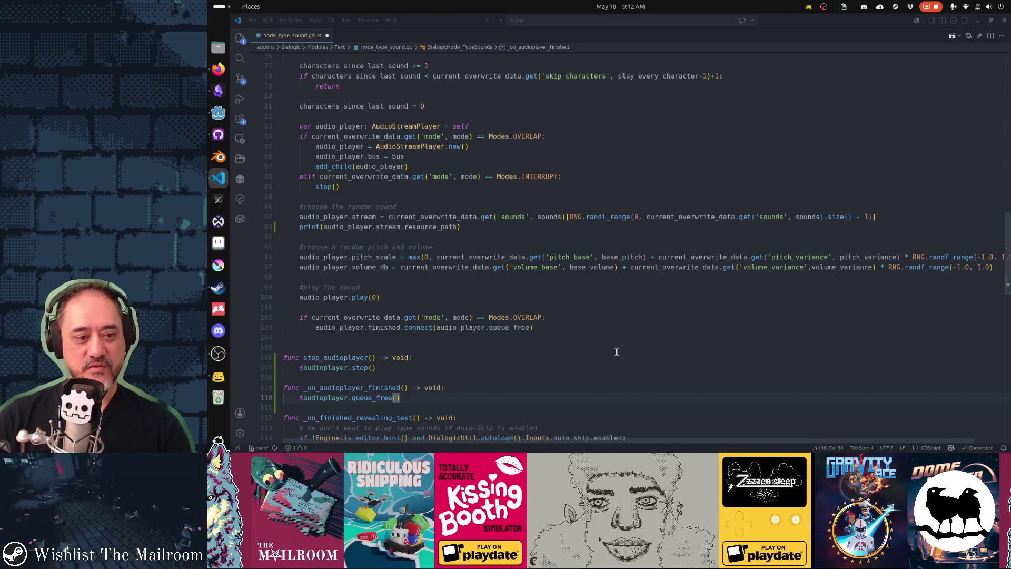
Step: Delete both trial helper functions, save node_type_sound.gd and return to Godot
key("shift+alt+Right")
key("shift+alt+Right")
key("shift+alt+Right")
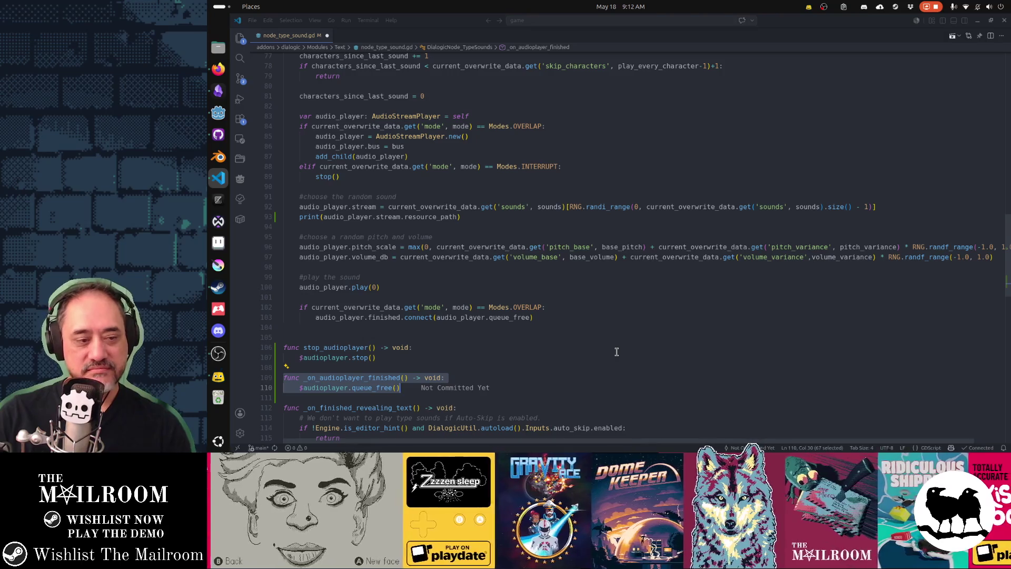
key("BackSpace")
key("BackSpace")
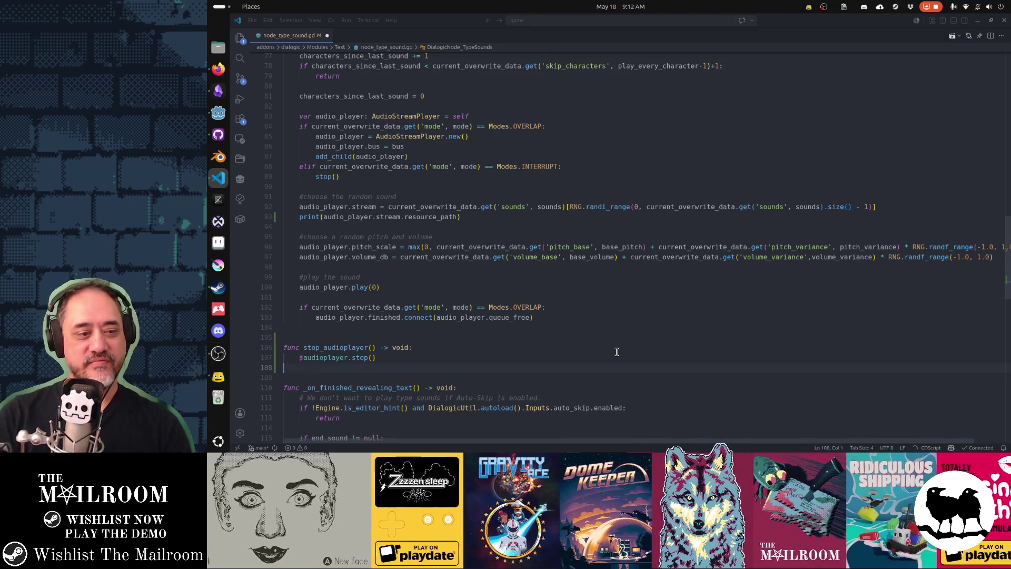
key("BackSpace")
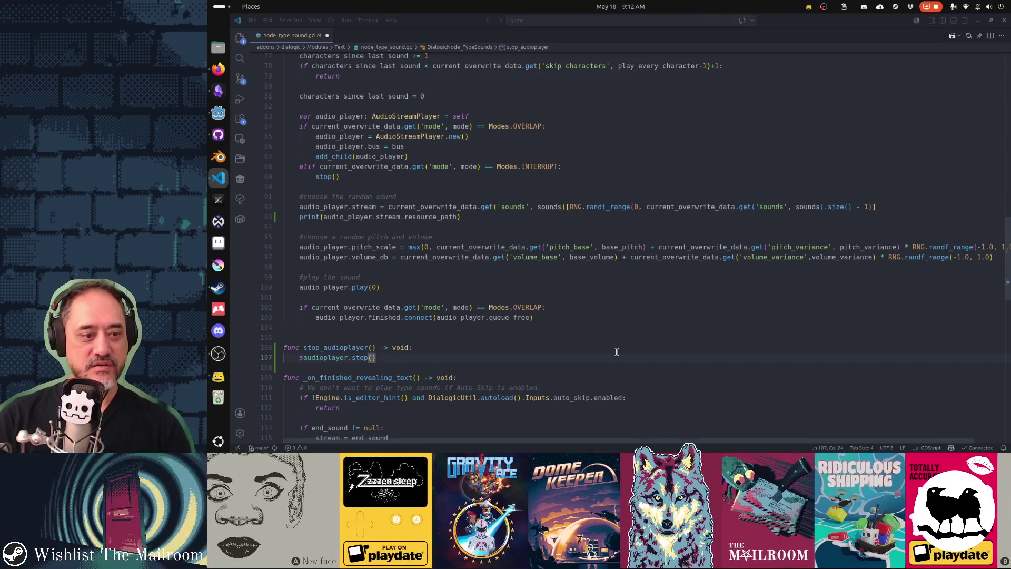
key("shift+Up")
key("shift+Up")
key("BackSpace")
key("Down")
key("Down")
key("ctrl+s")
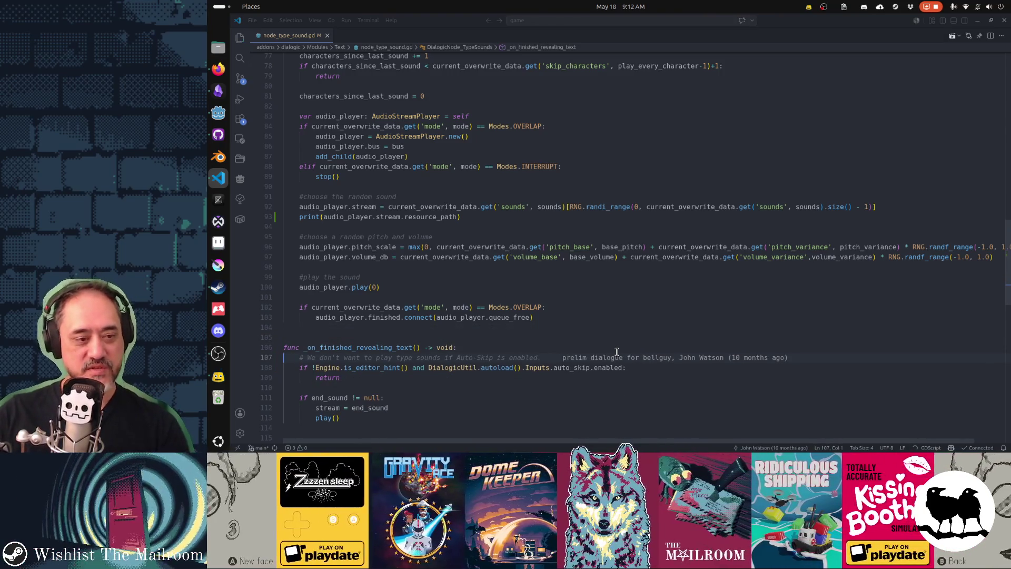
key("alt+Tab")
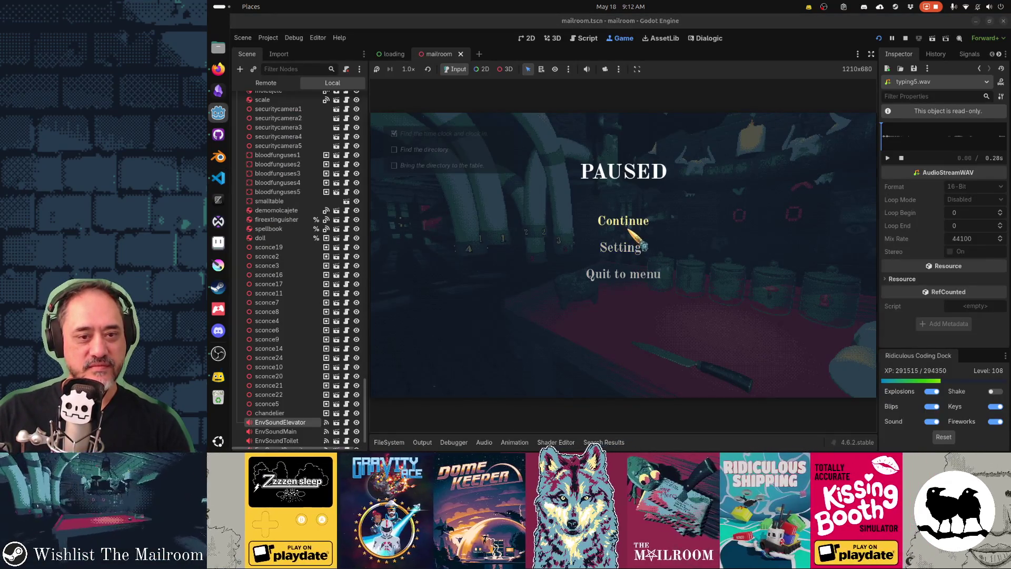
Step: Resume the paused Mailroom game, then switch to node_type_sound.gd in VS Code
left_click(623, 220)
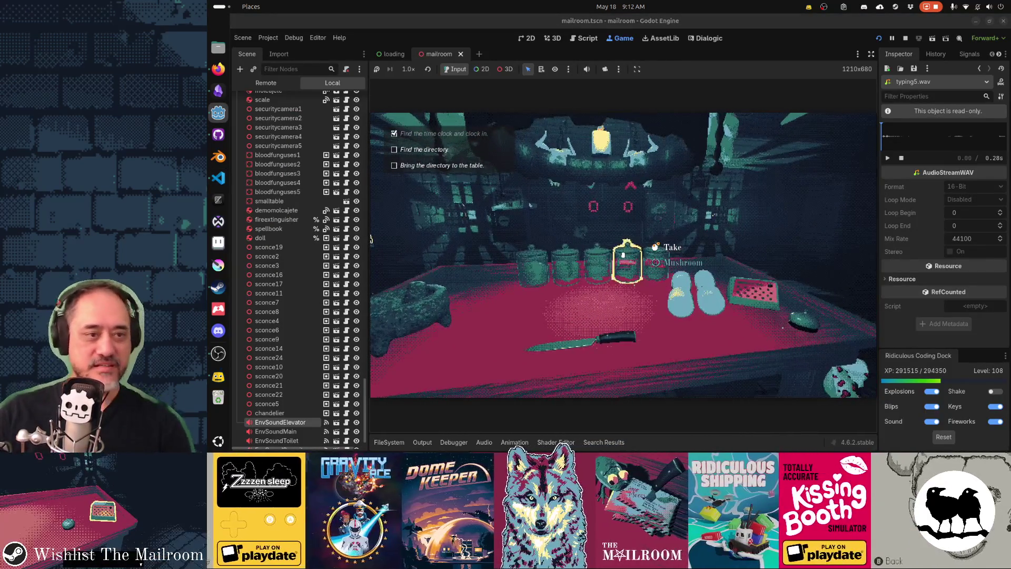
mouse_move(623, 255)
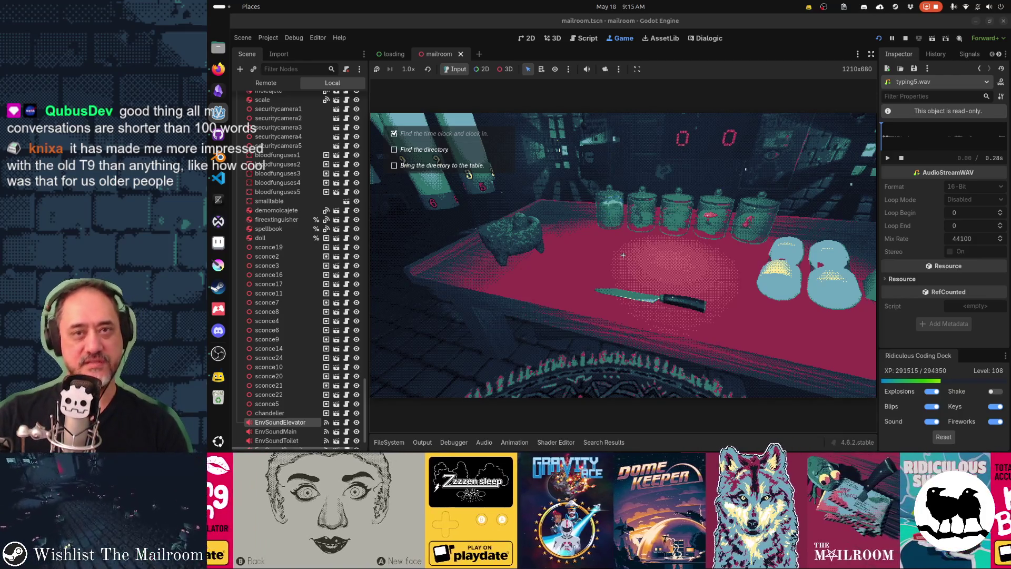
key("alt+Tab")
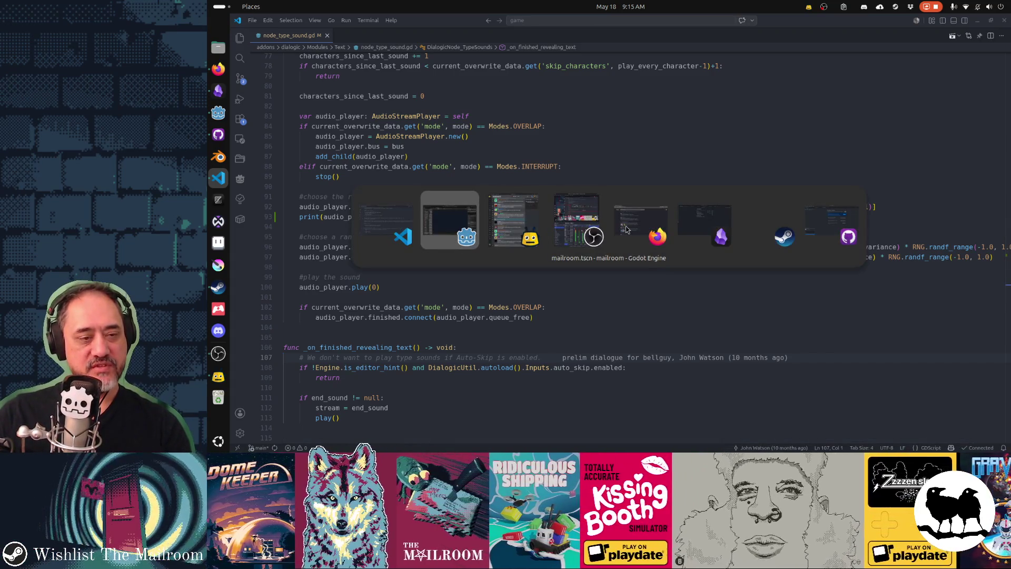
Step: Pause the game in Godot and open the Dialogic Styles editor showing typing sounds in Interrupt mode
key("Escape")
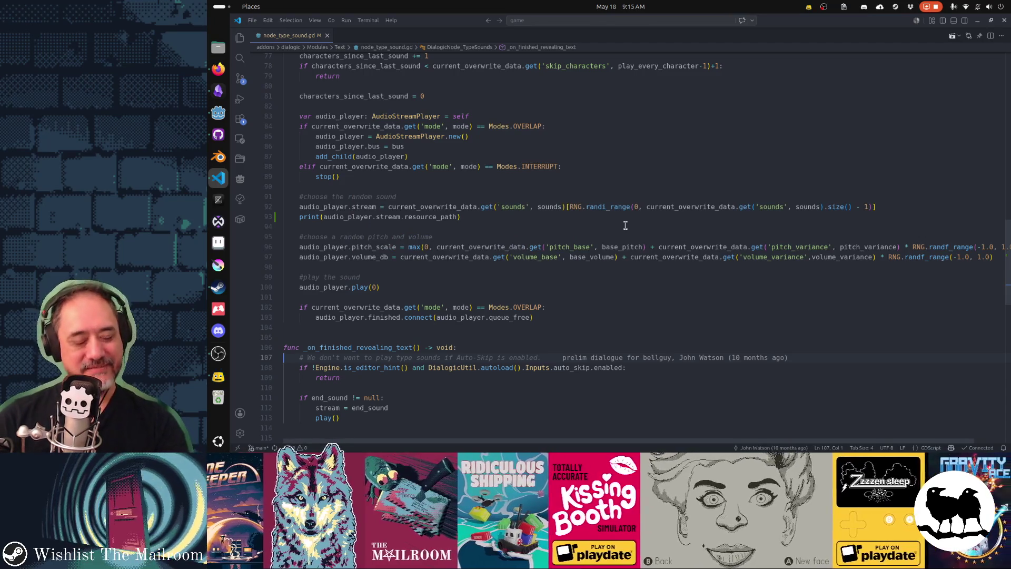
key("alt+Tab")
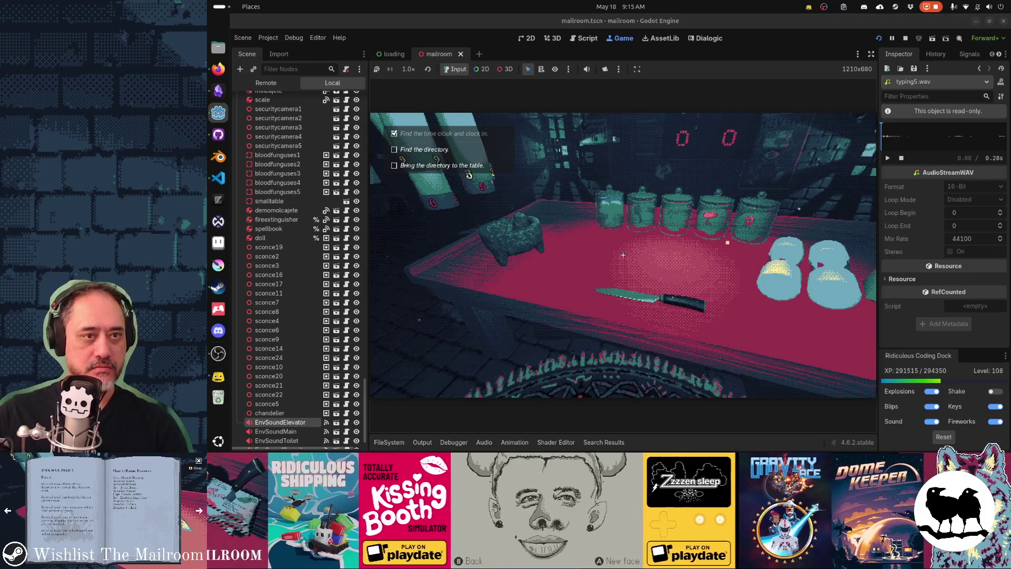
key("Escape")
left_click(706, 39)
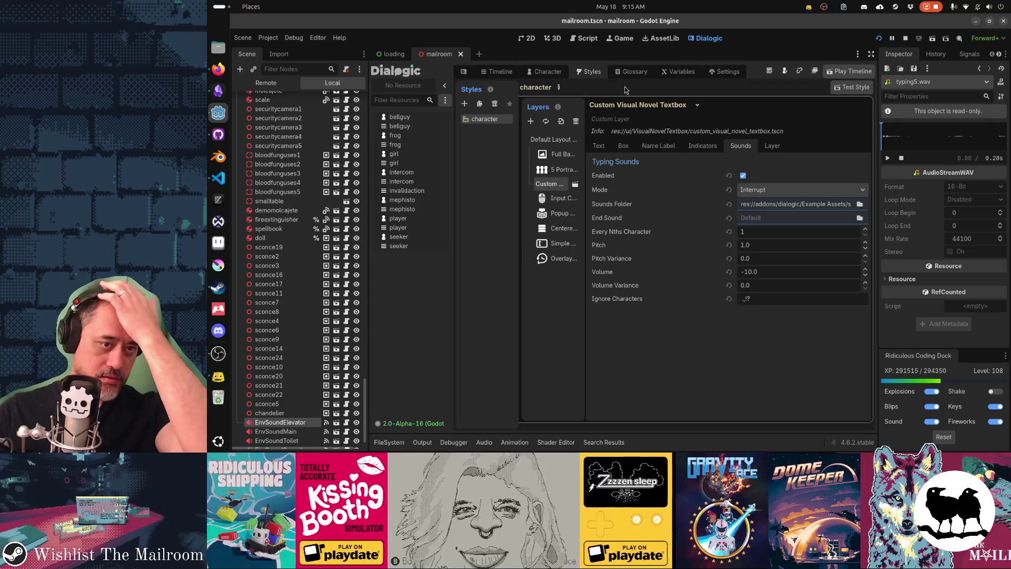
Step: Add a Mood 1 typing sound to the intercom character and browse res://addons for its file
left_click(545, 72)
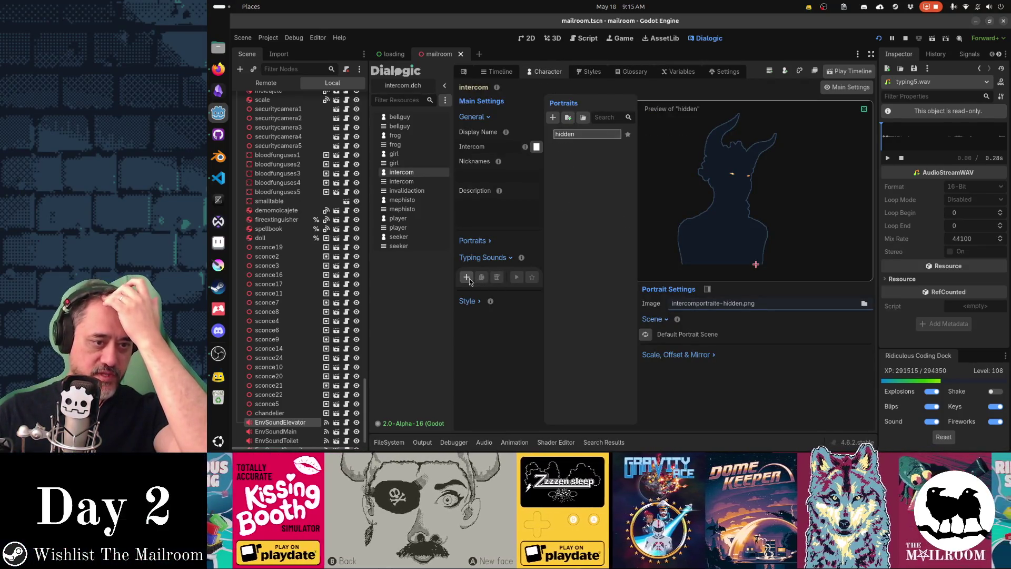
left_click(468, 278)
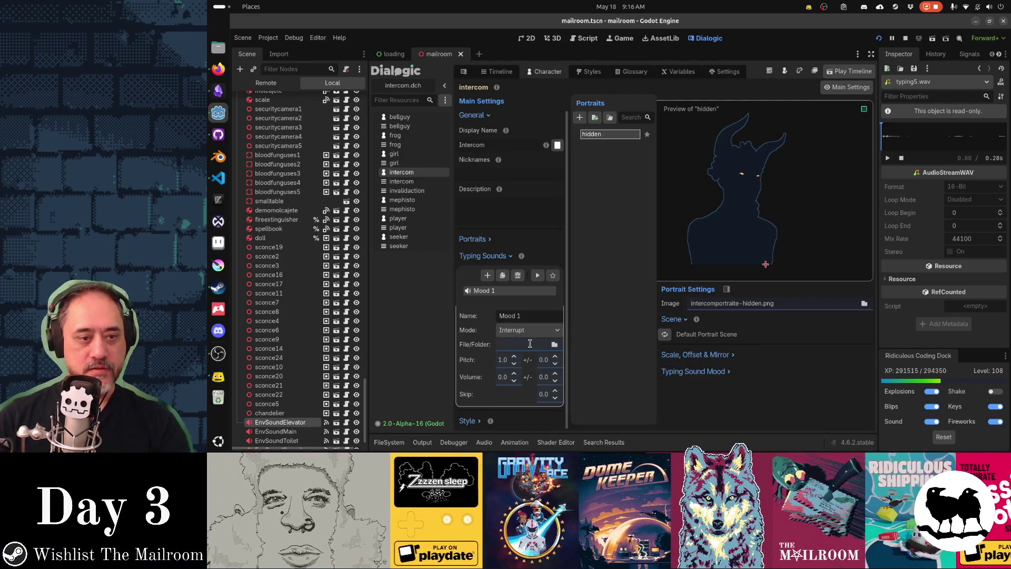
left_click(553, 344)
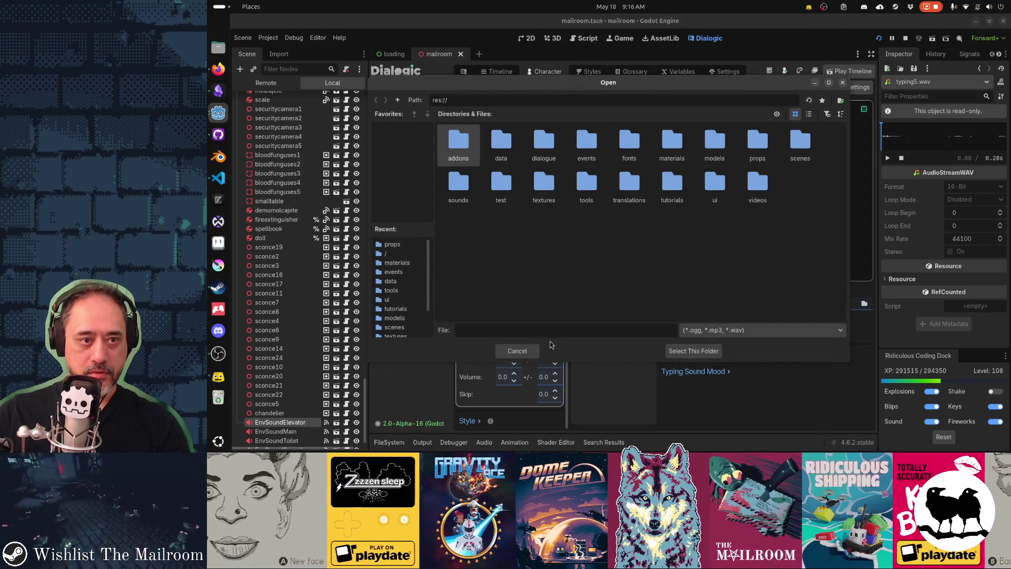
double_click(468, 146)
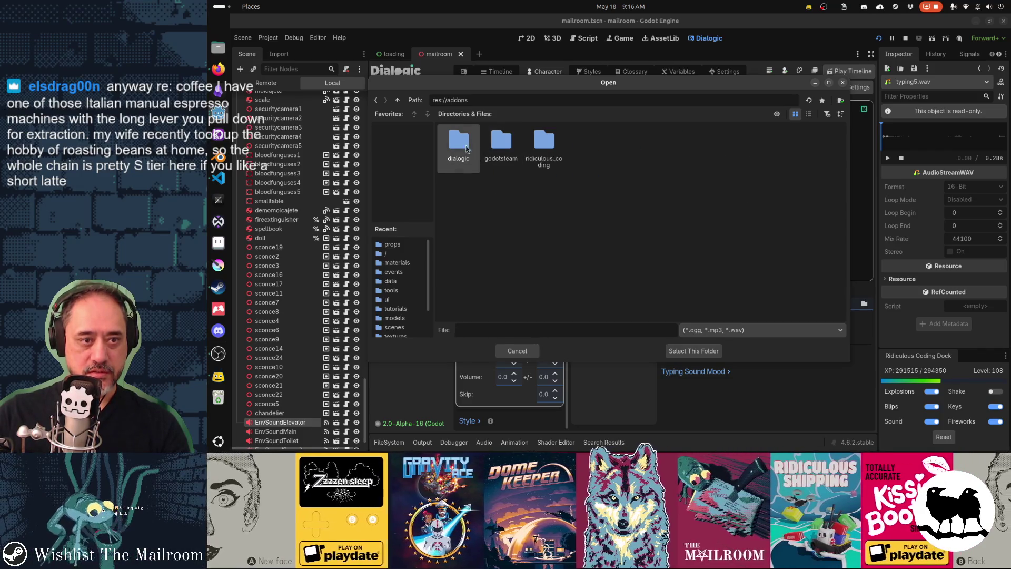
Step: Set Mood 1's sound to typing1.wav from addons/dialogic/Example Assets, then return to the Script workspace
double_click(470, 149)
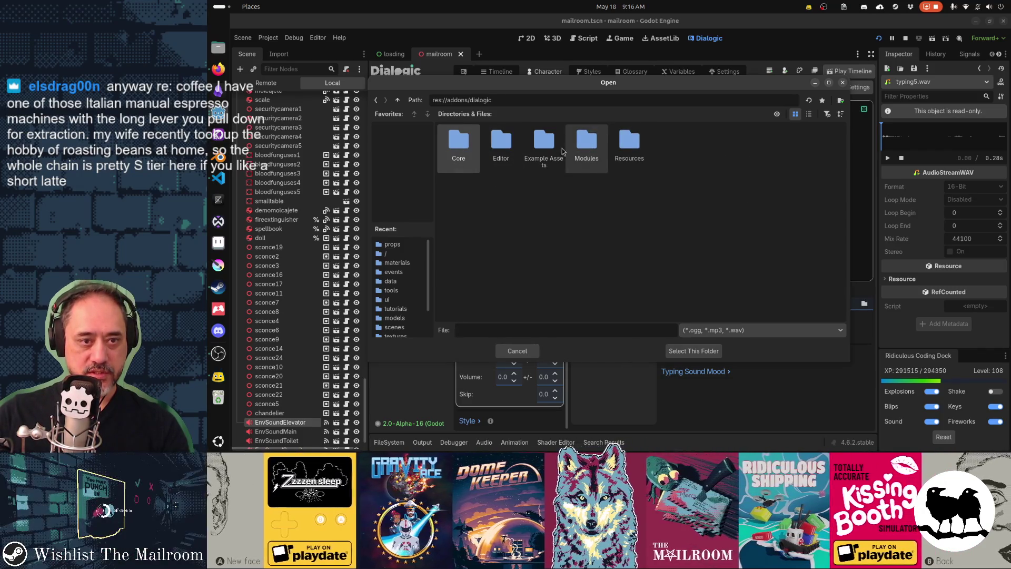
double_click(544, 149)
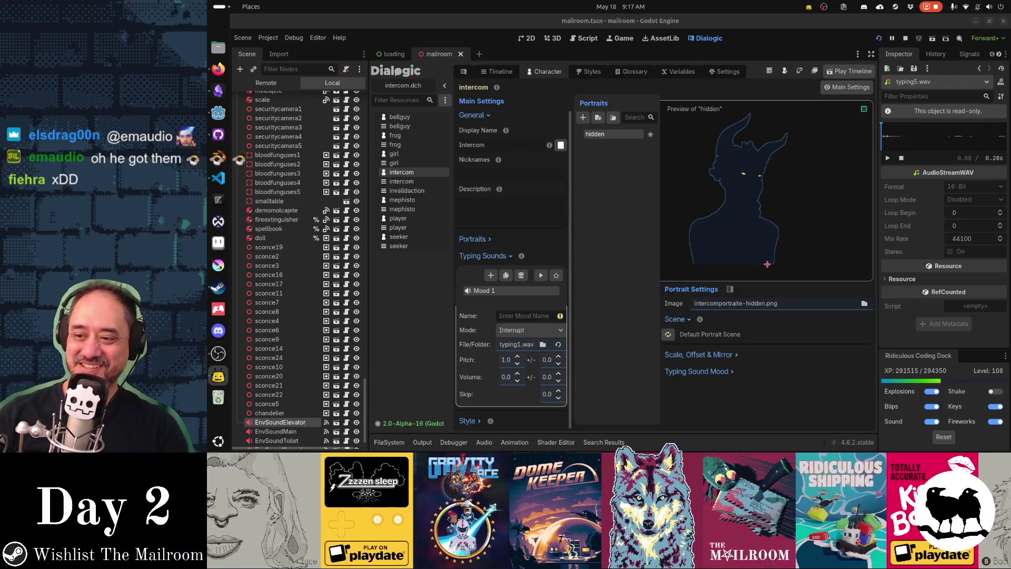
key("alt+Tab")
key("alt+Tab")
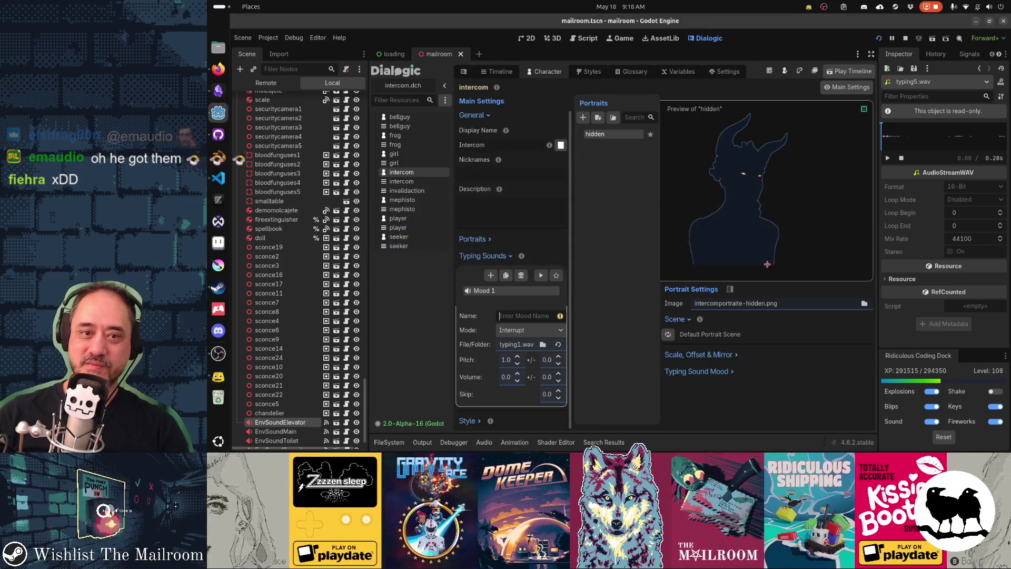
left_click(585, 40)
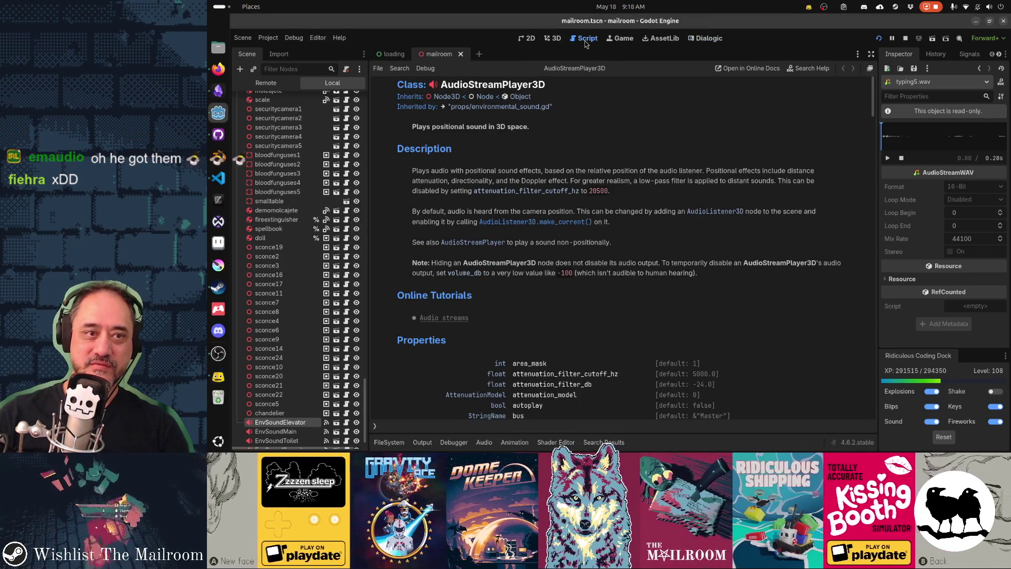
Step: With loading.tscn open, uncheck Use External Editor under Editor Settings > Text Editor > External
left_click(398, 56)
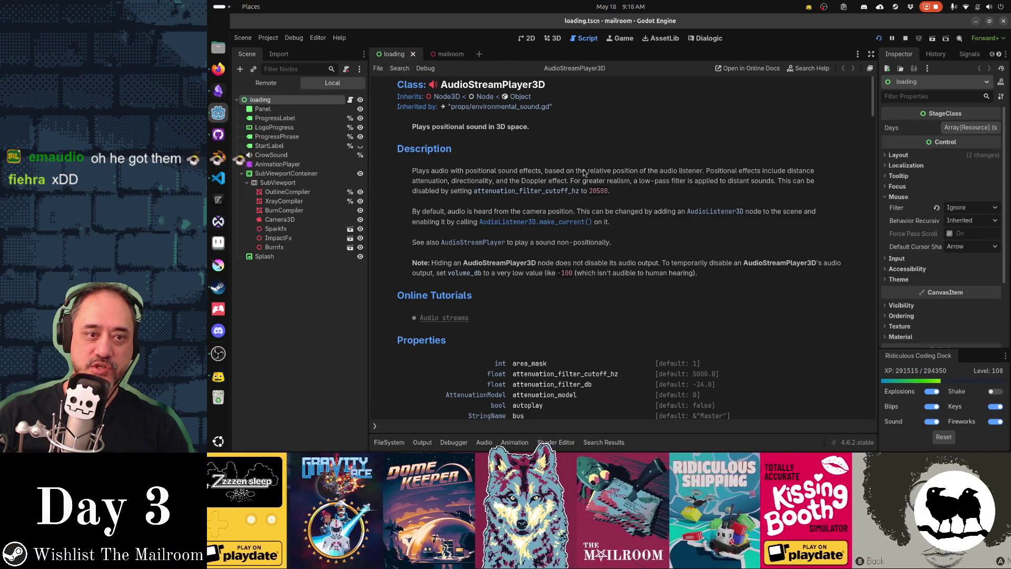
left_click(319, 38)
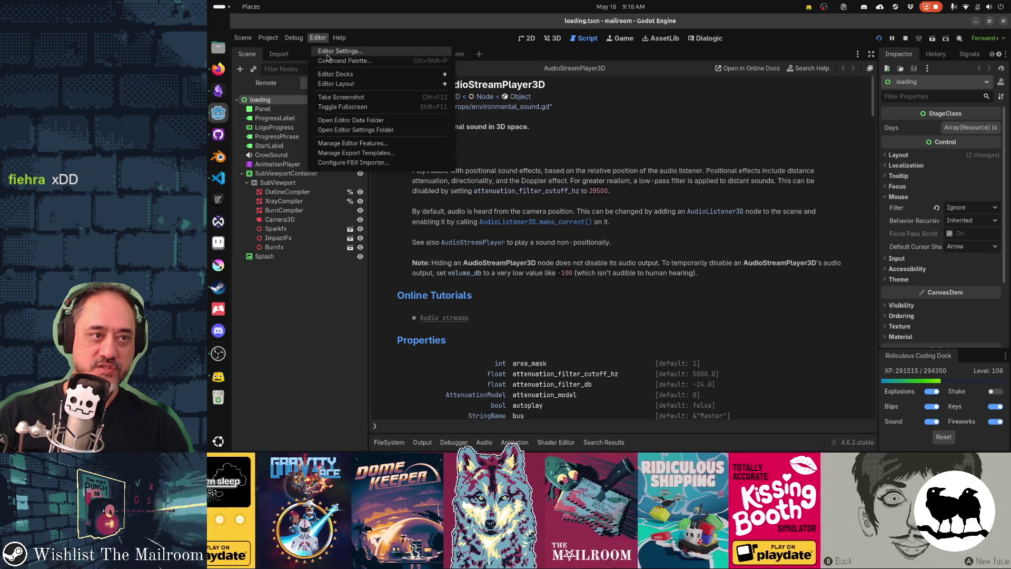
left_click(330, 52)
scroll(271, 218, "down", 3)
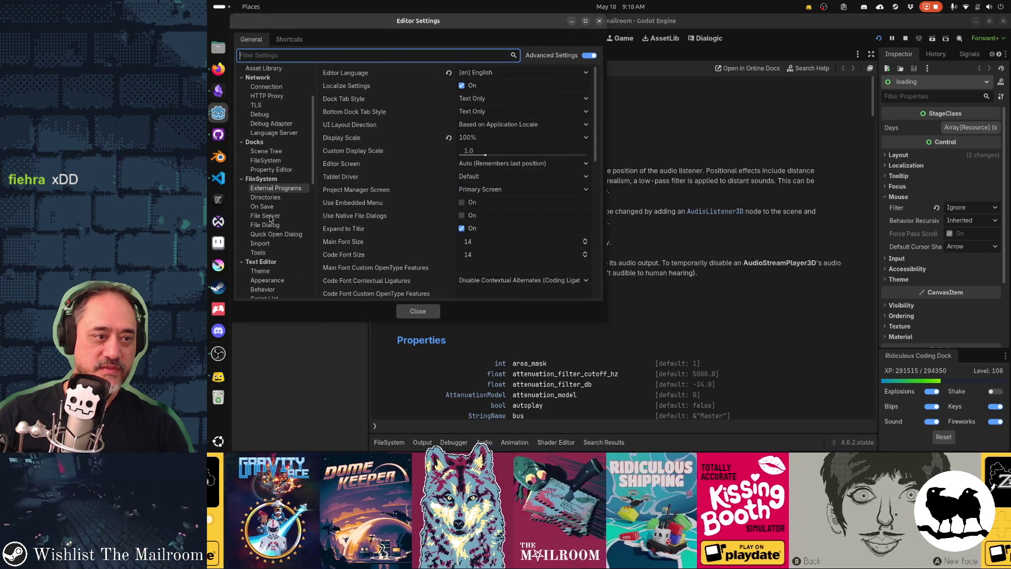
scroll(268, 219, "down", 2)
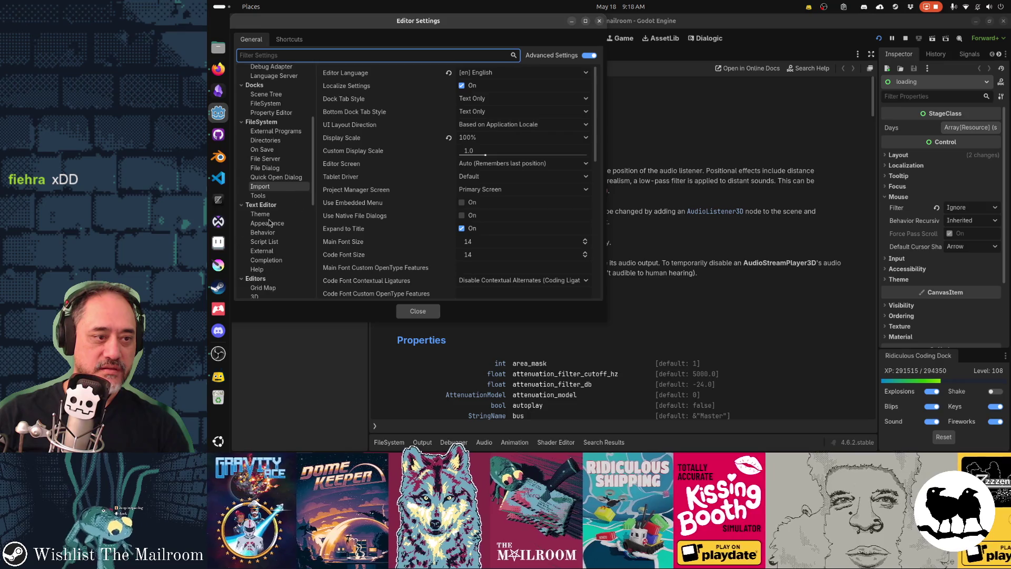
left_click(273, 250)
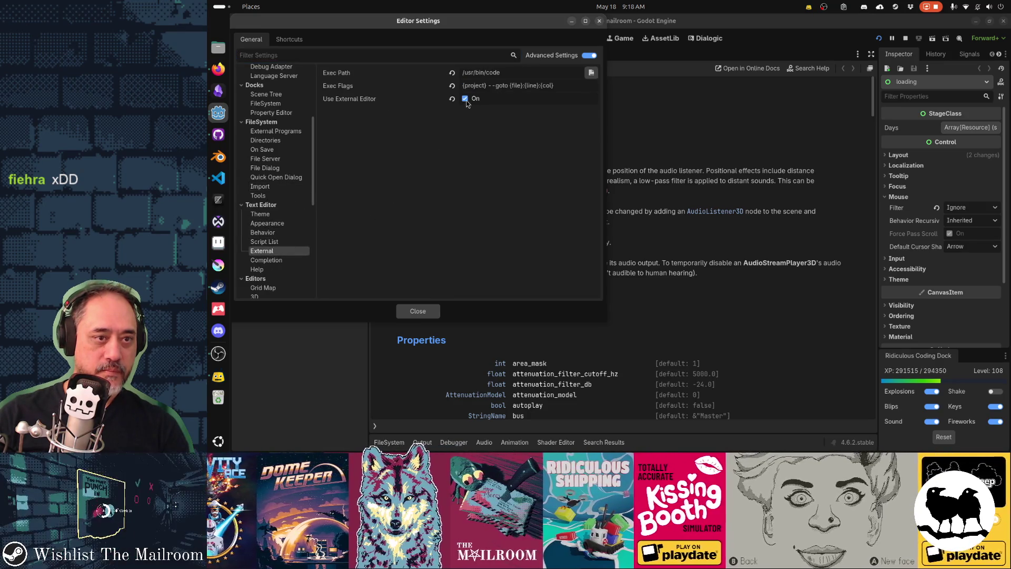
left_click(432, 313)
key("shift+alt+o")
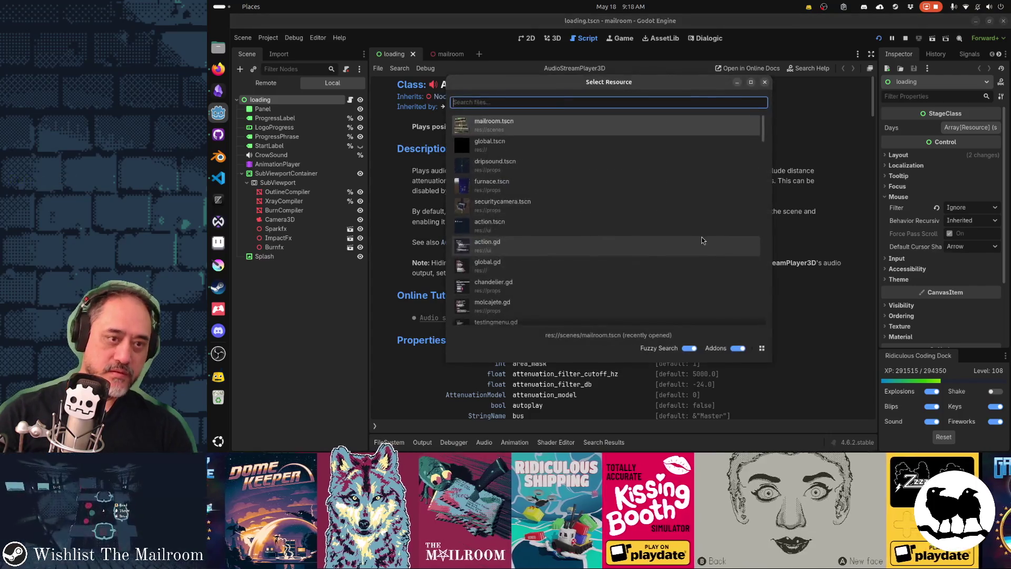
Step: Open global.gd via quick search, then type and erase test gibberish on line 325
type("globa")
key("Return")
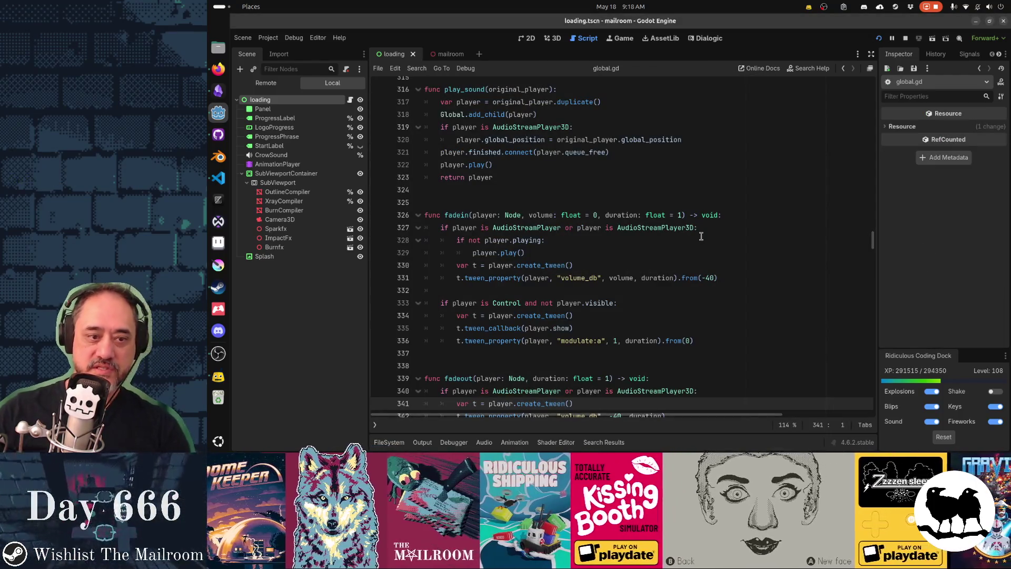
left_click(597, 198)
type("asdklj asldkjasd")
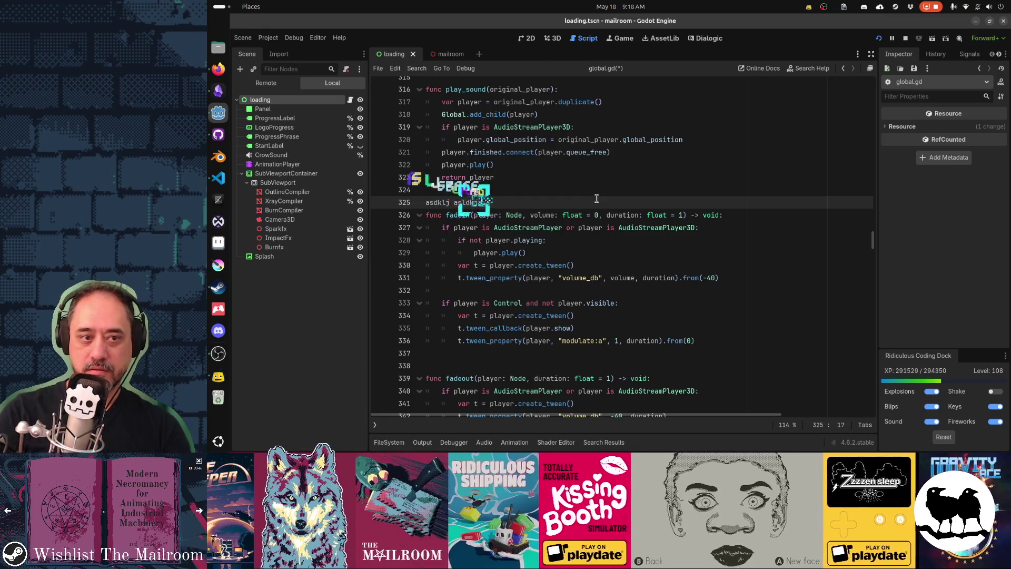
type(" asdkljdlkasdja sdjasdkalsd")
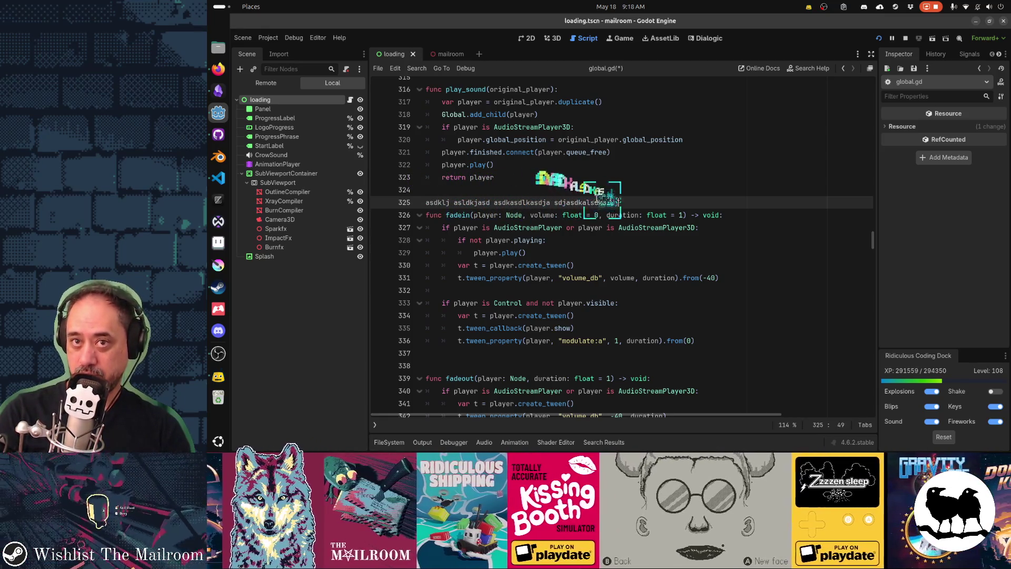
type("kasdj asdksdlaksdjas djksaldkja")
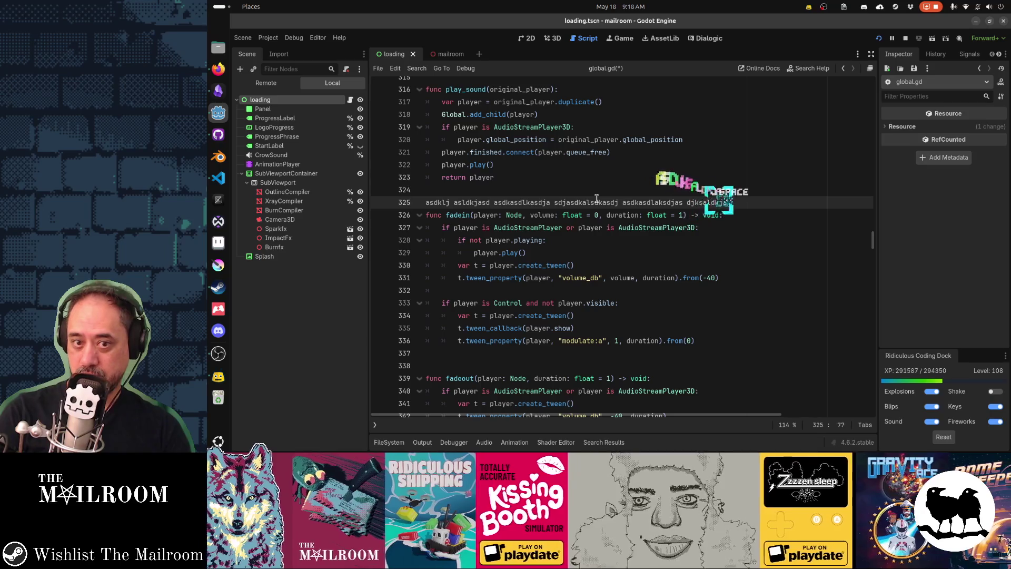
key("BackSpace")
key("BackSpace")
key("BackSpace")
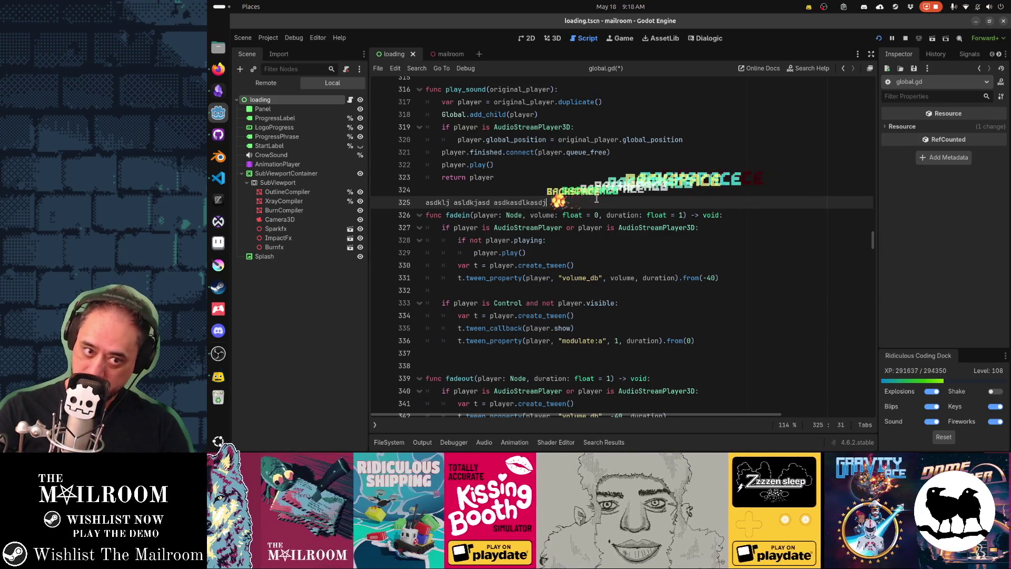
key("BackSpace")
key("BackSpace")
key("BackSpace")
key("Return")
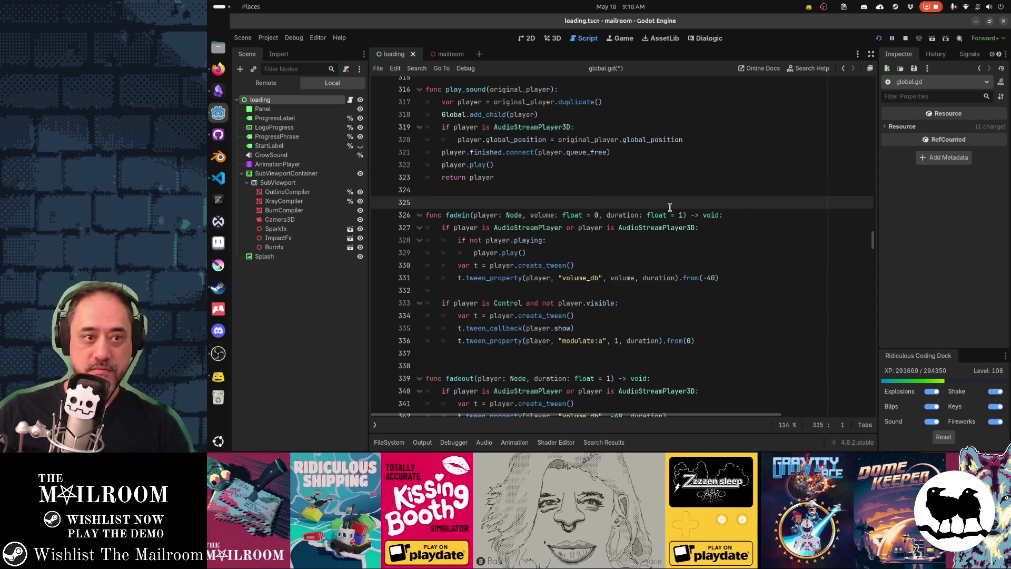
Step: Type and delete a test message, restore the blank line, and uncheck Shake in the Ridiculous Coding Dock
type("are you seein")
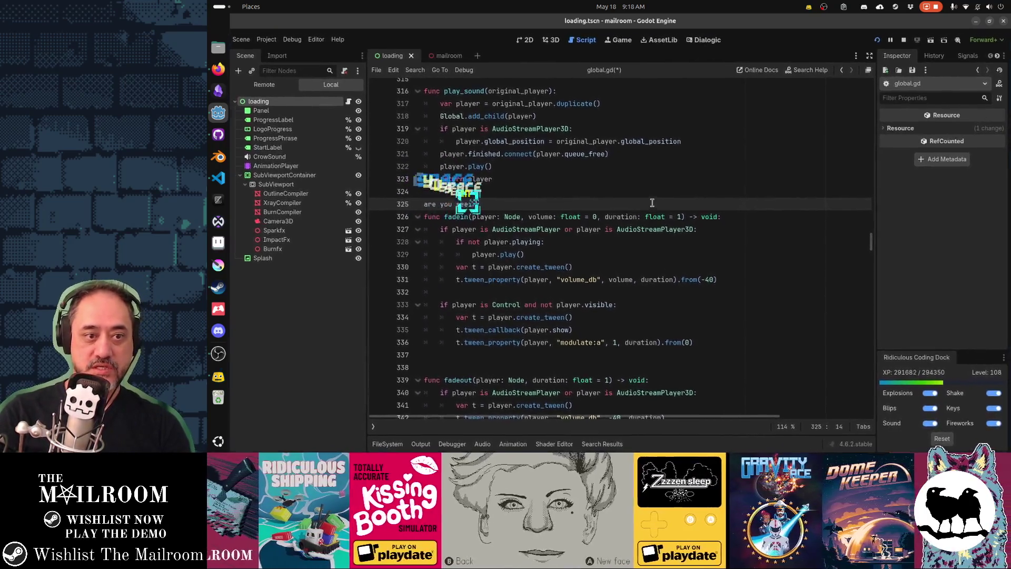
type("g it?? with thse screen")
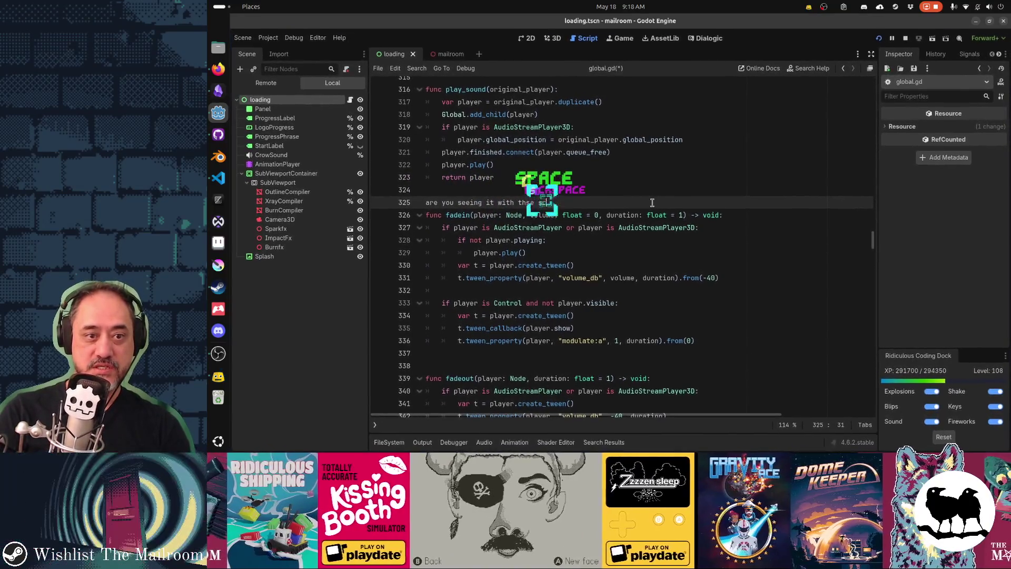
key("BackSpace")
key("BackSpace")
type("shake!!!!")
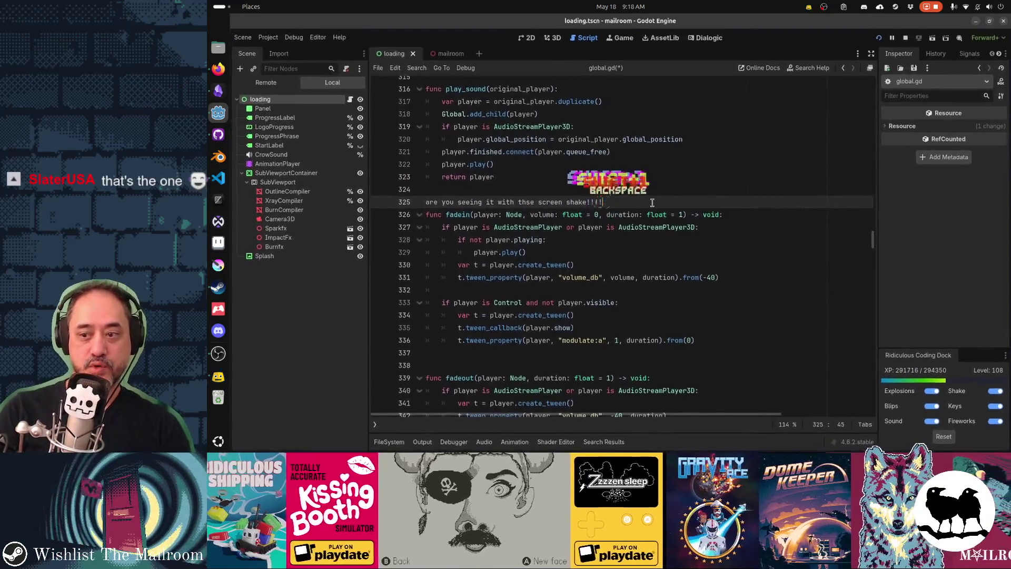
key("BackSpace")
key("BackSpace")
key("BackSpace")
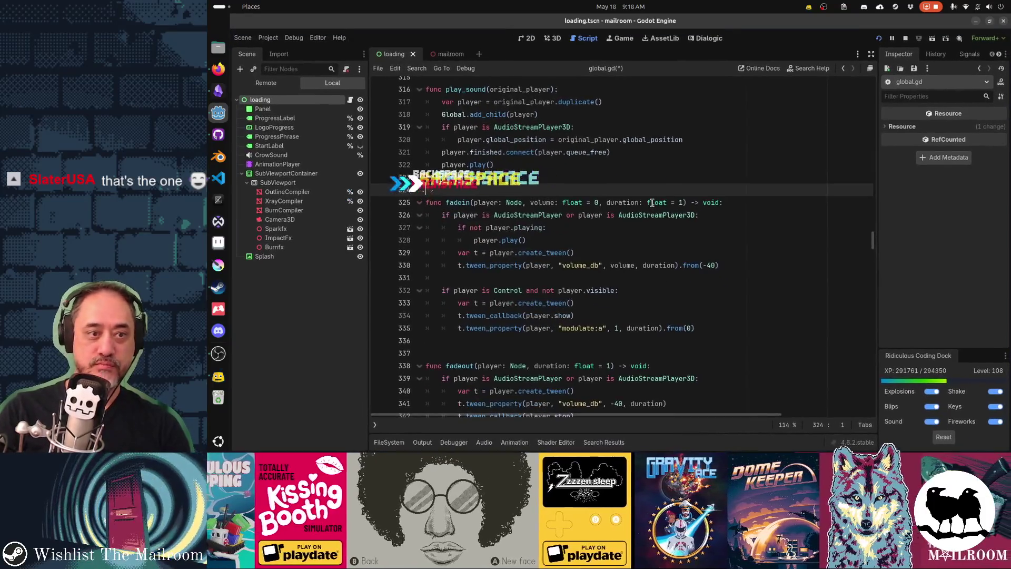
key("Return")
key("Down")
key("Down")
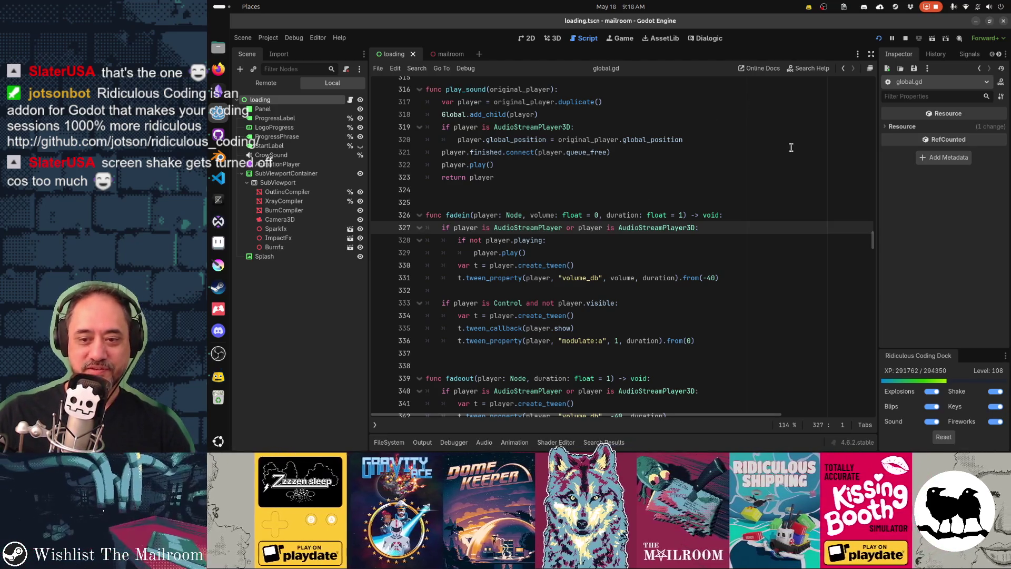
left_click(995, 391)
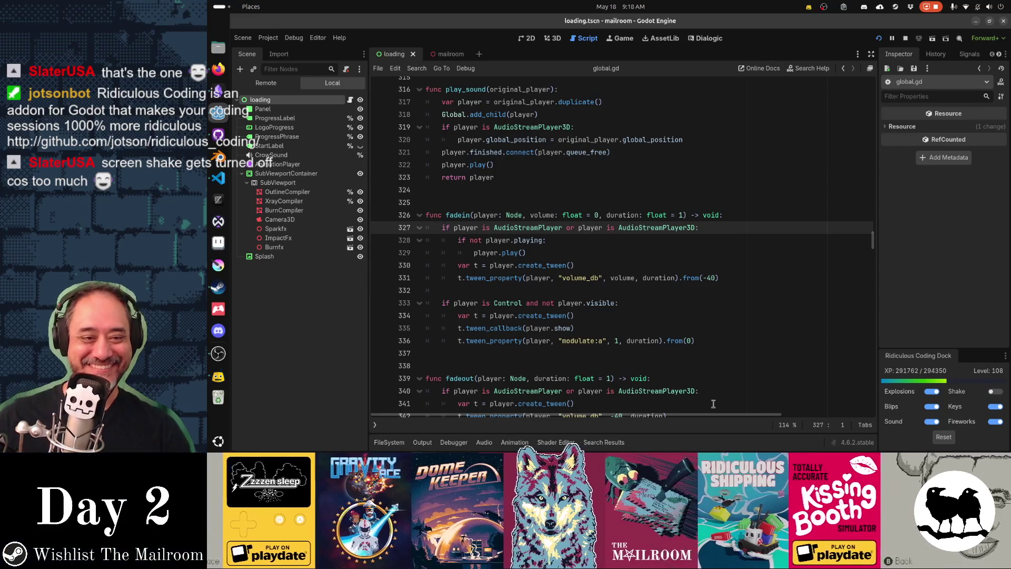
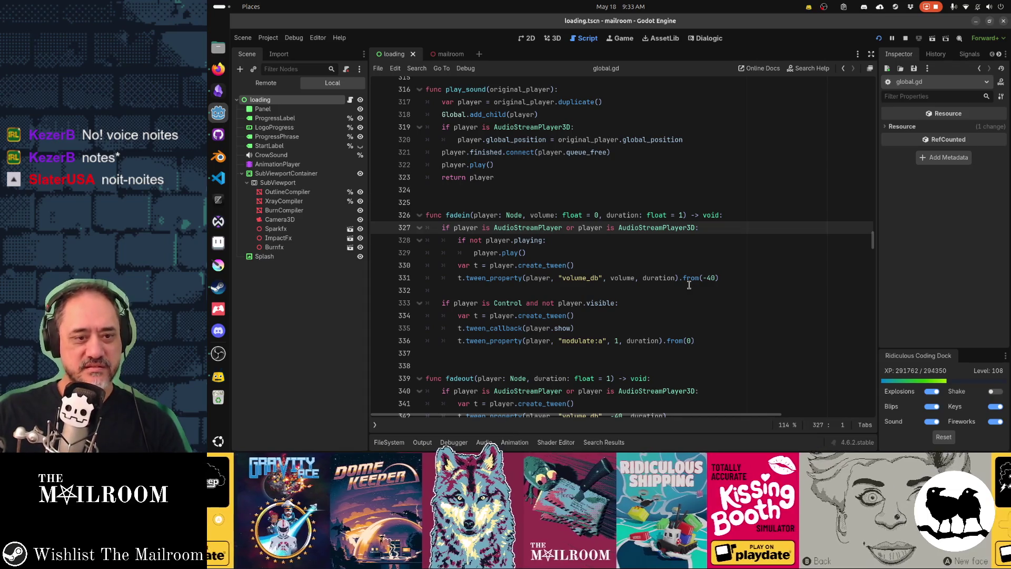
Step: Scroll down through the open script and stay in Godot
left_click(688, 290)
scroll(706, 315, "down", 4)
scroll(706, 315, "down", 2)
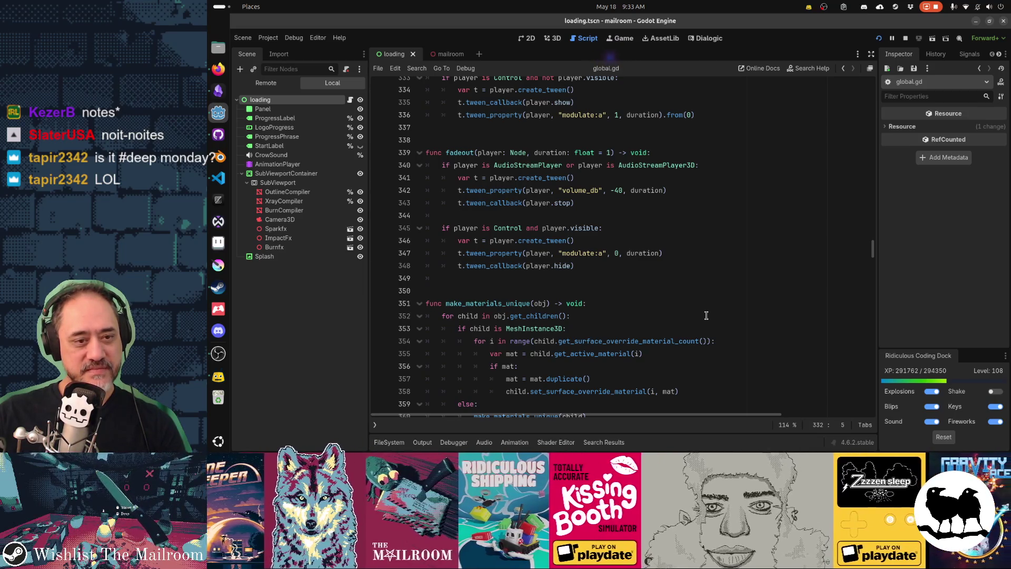
key("alt+Tab")
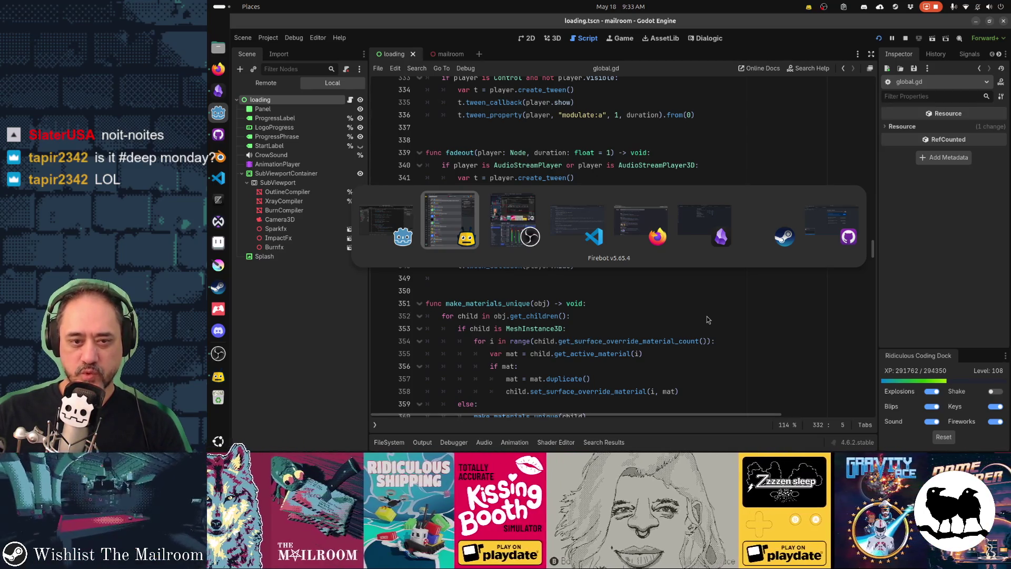
key("Escape")
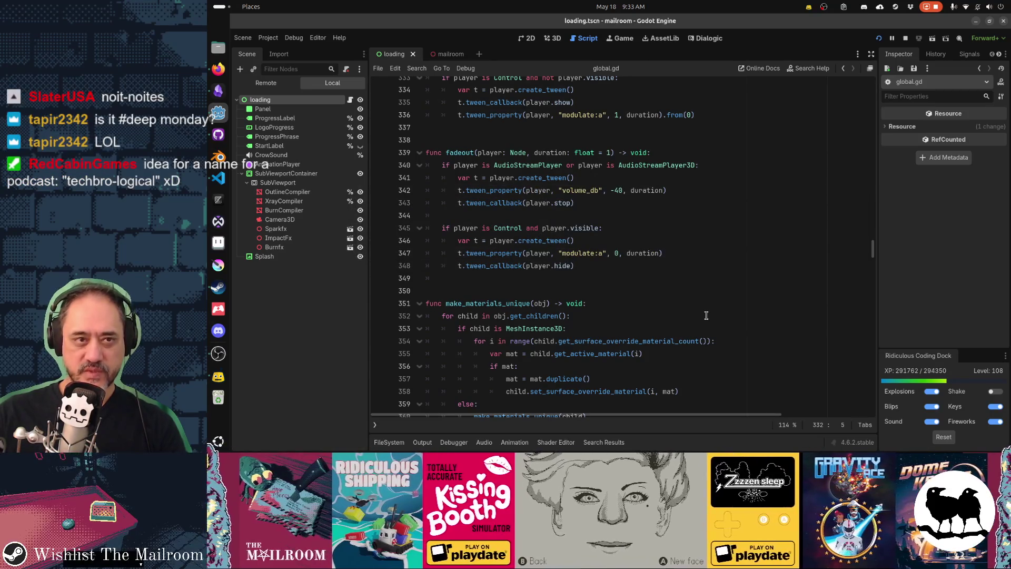
Step: Set the intercom mood's typing-sound File/Folder to the whole sound-effects folder in Dialogic
left_click(707, 39)
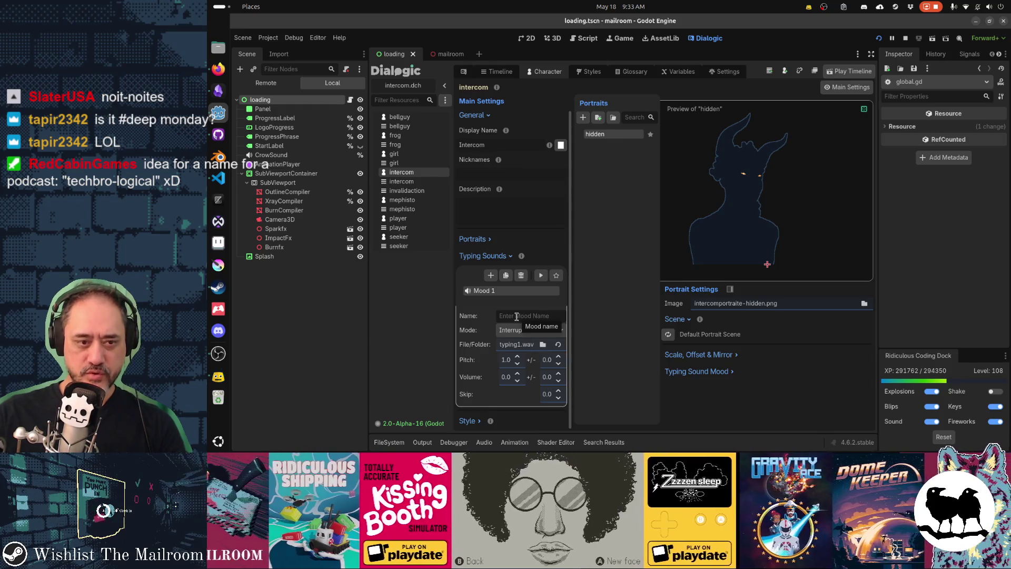
left_click(557, 317)
type("def")
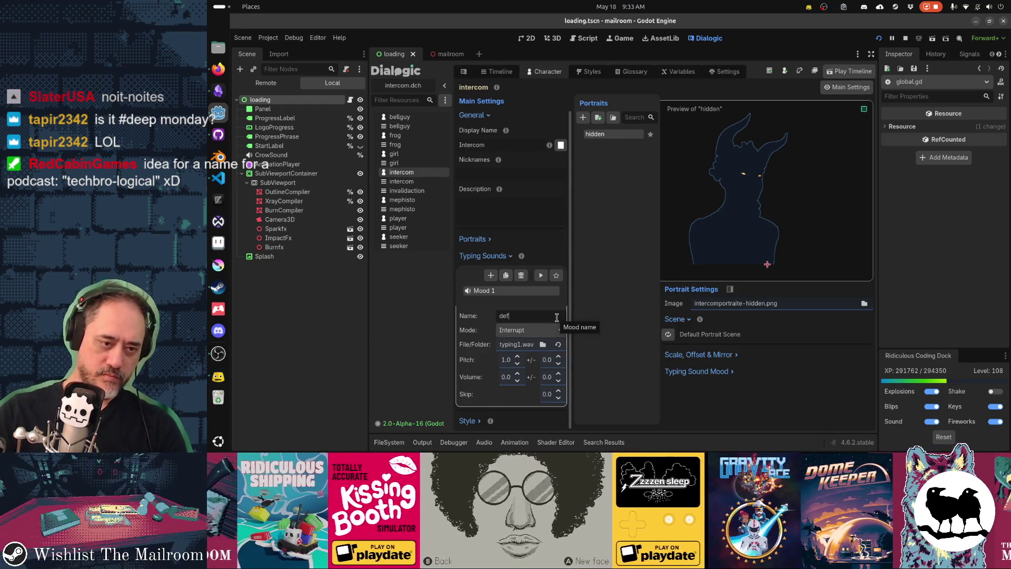
key("BackSpace")
key("BackSpace")
key("BackSpace")
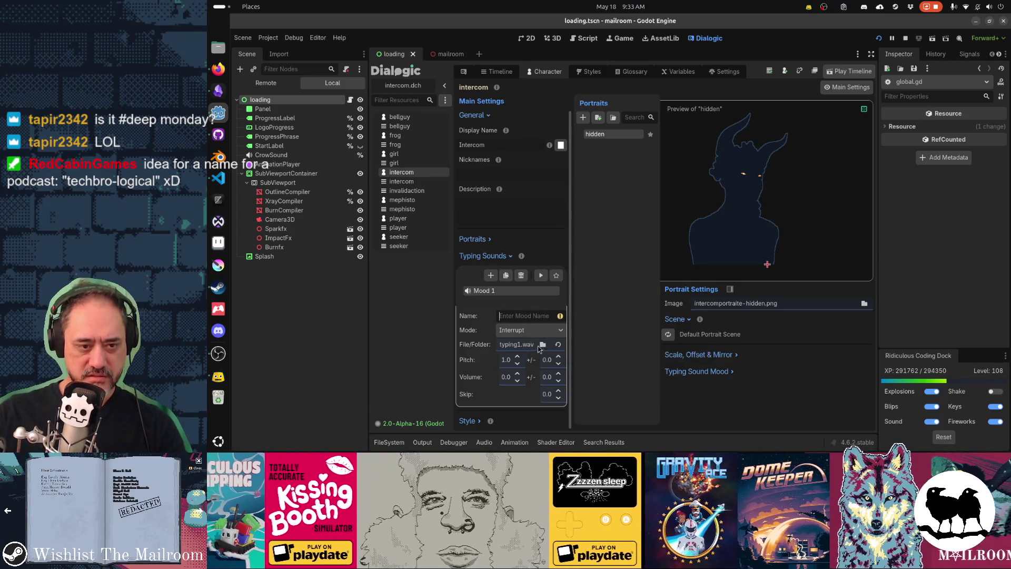
left_click(543, 344)
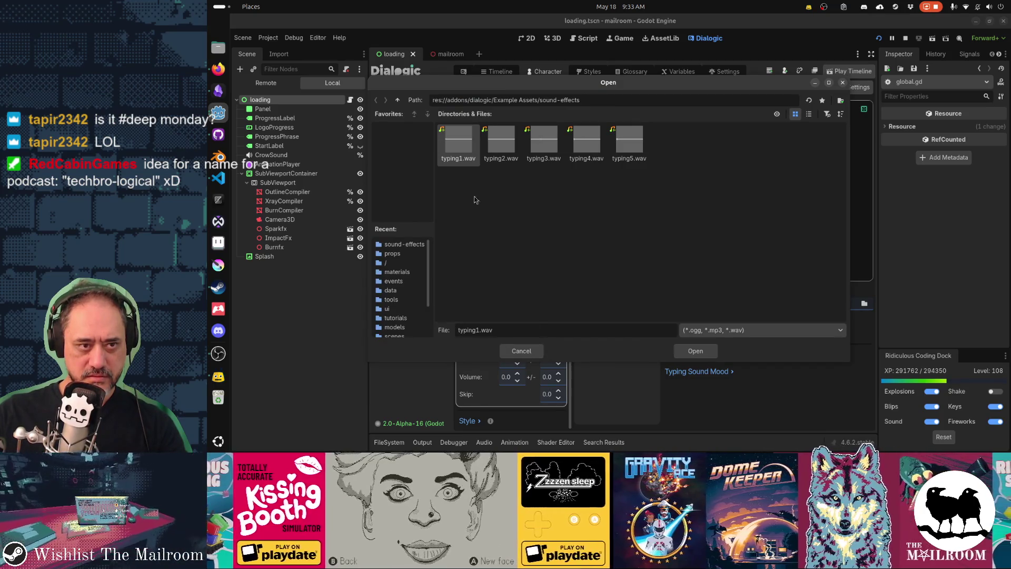
left_click(397, 100)
left_click(693, 351)
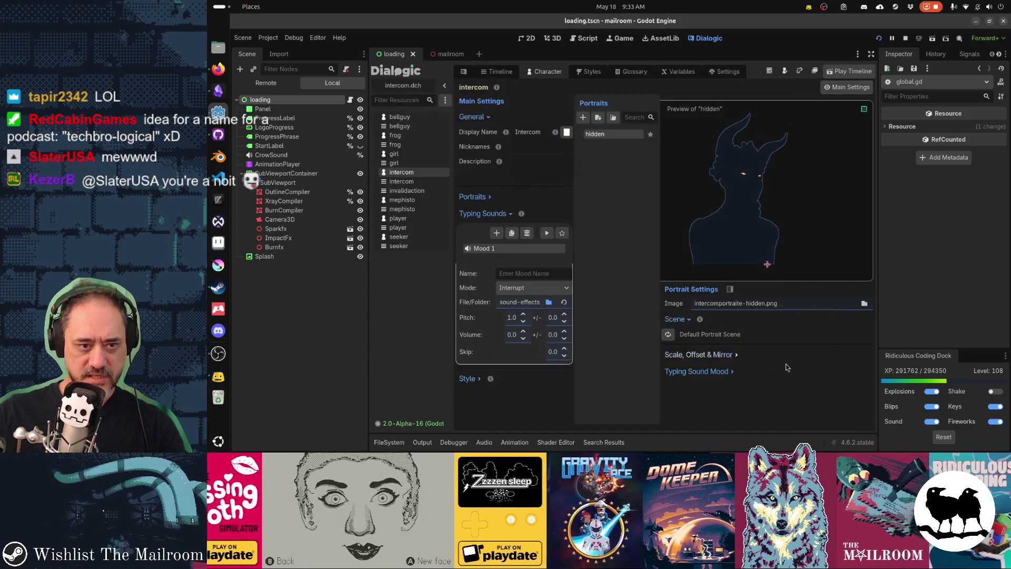
Step: Lower the typing sound Pitch to 0.7 and run the project
left_click(523, 321)
left_click(523, 321)
left_click(524, 322)
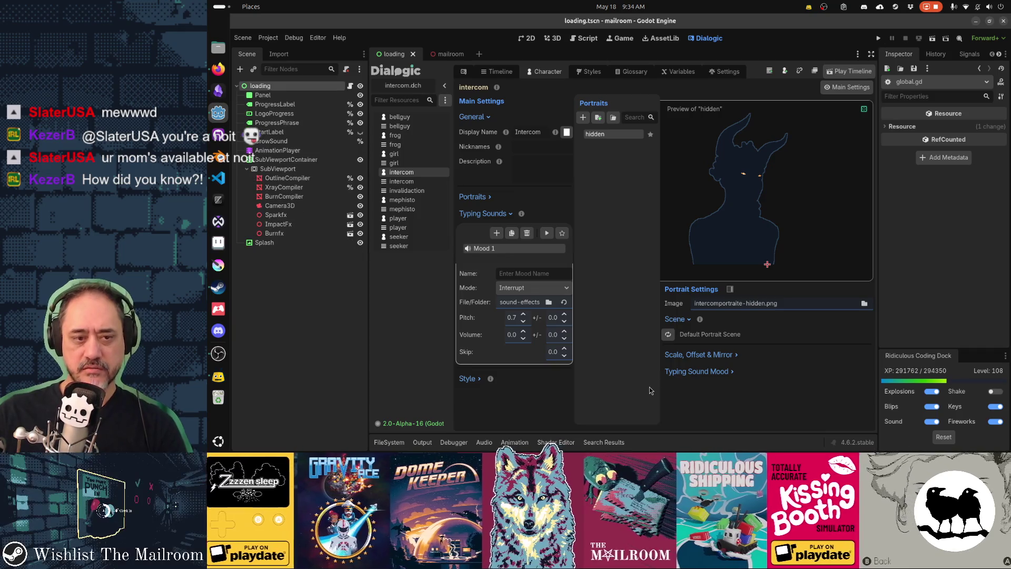
key("F5")
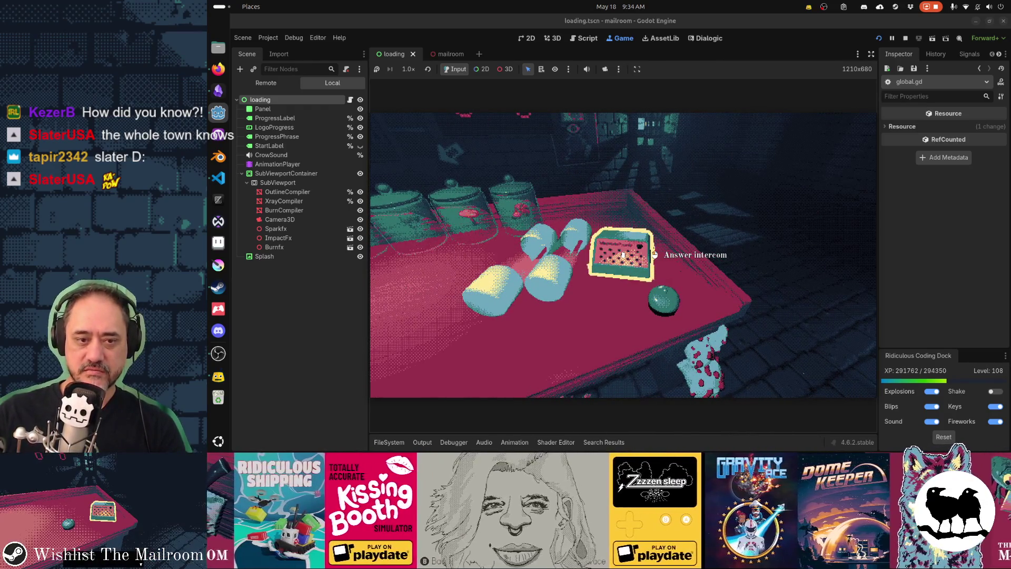
Step: Answer the in-game intercom and advance through its lines, including the job description and directory lines
left_click(623, 256)
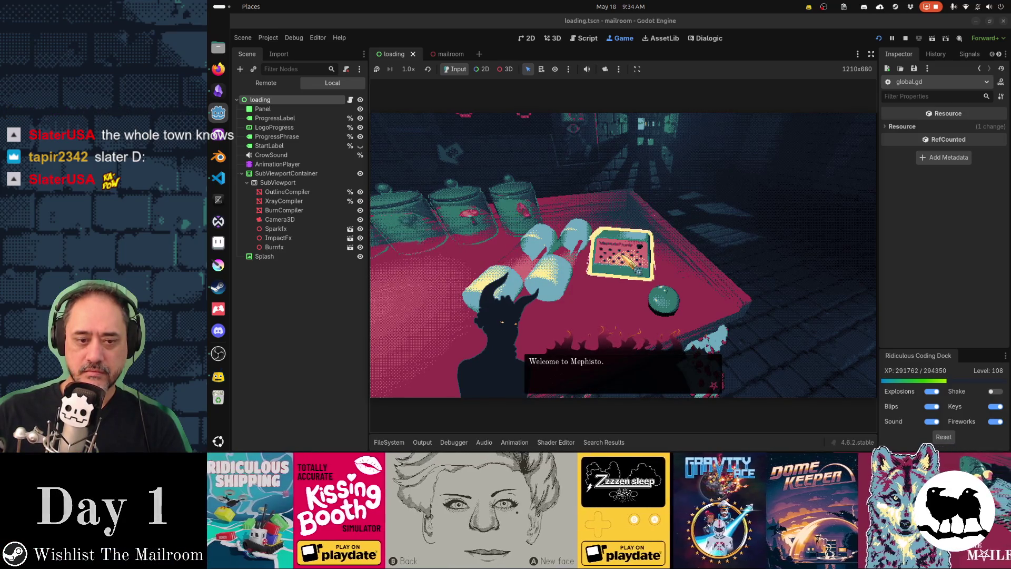
left_click(624, 257)
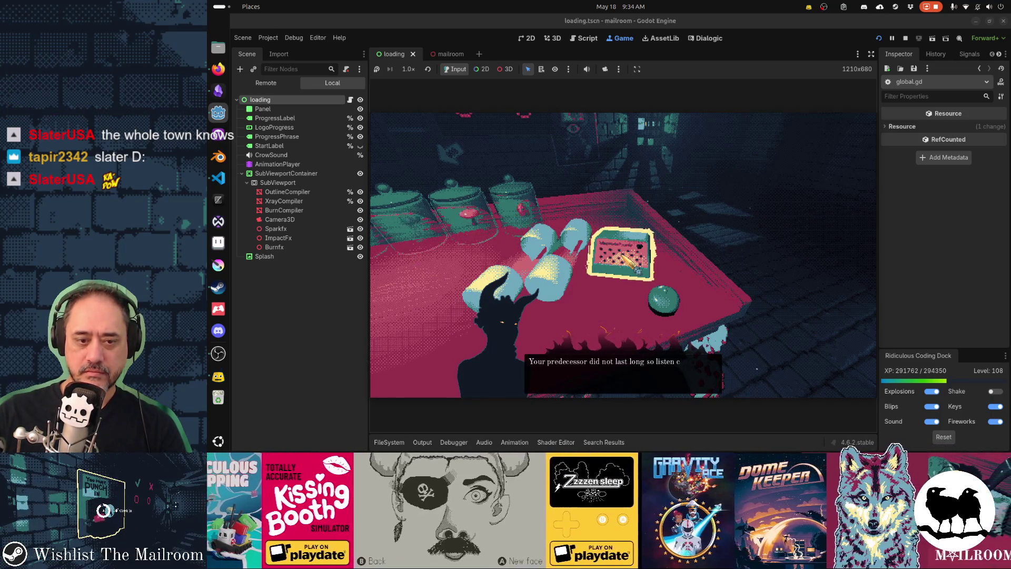
left_click(624, 257)
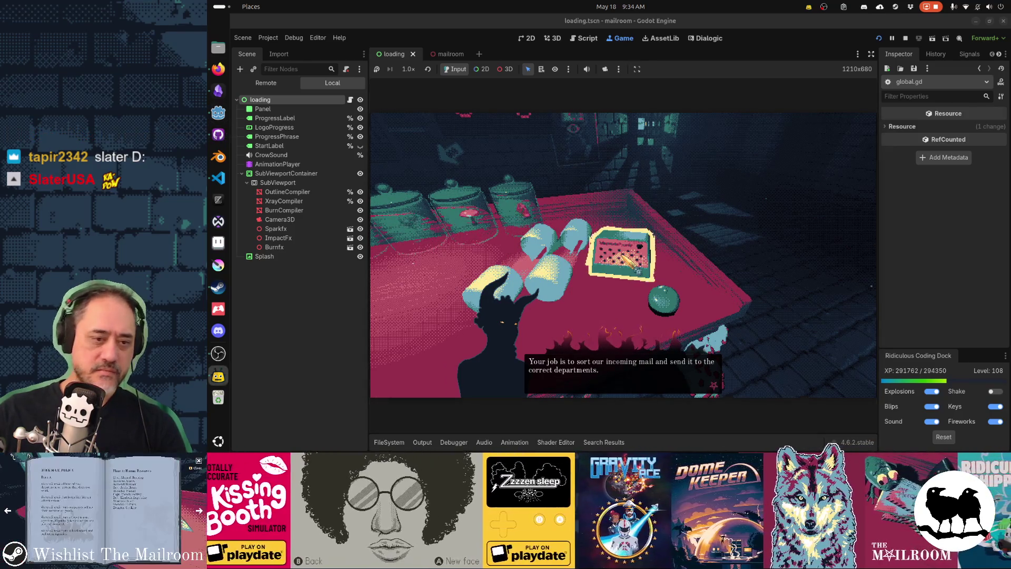
left_click(625, 258)
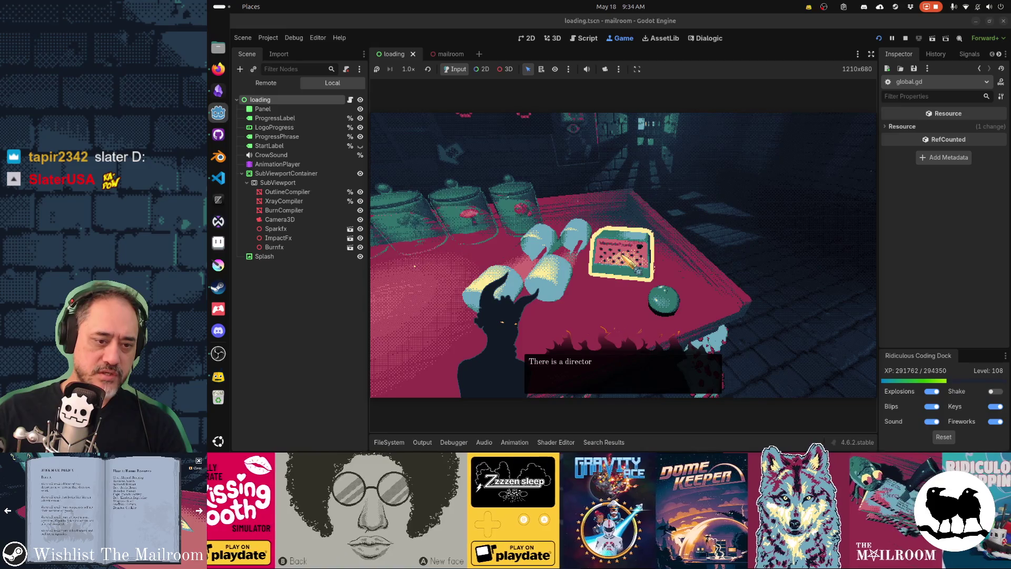
left_click(639, 270)
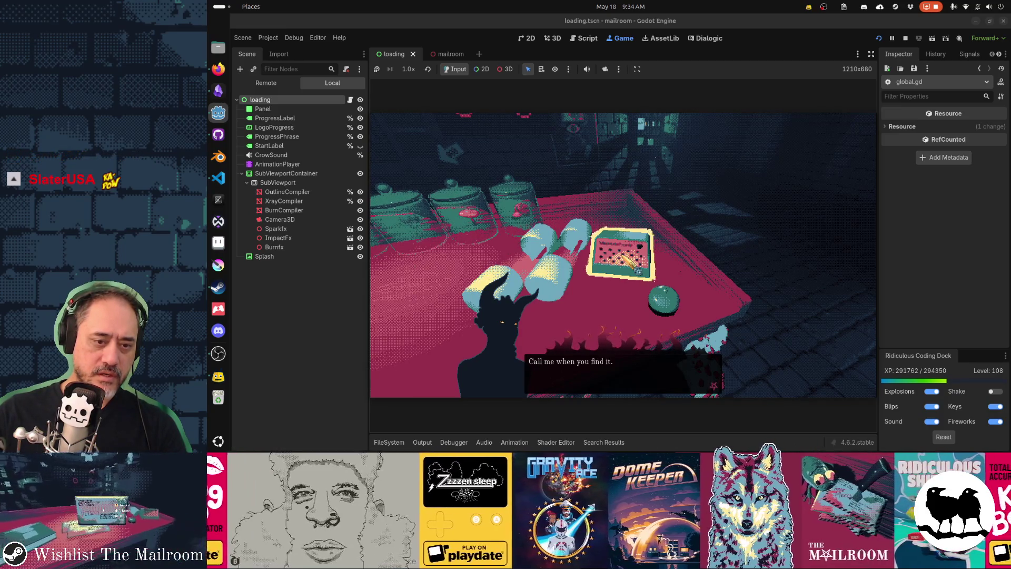
left_click(623, 255)
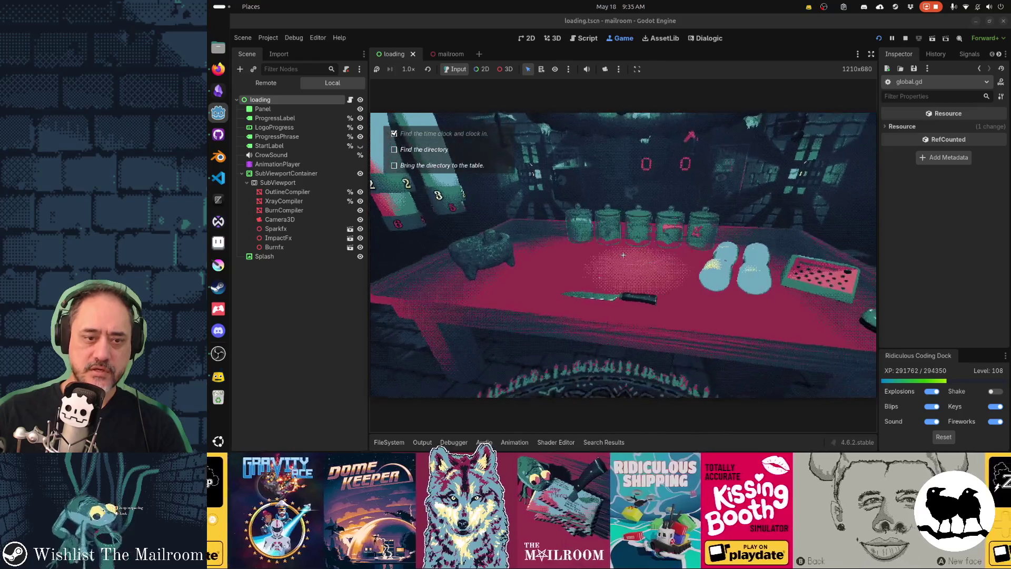
key("Escape")
key("Escape")
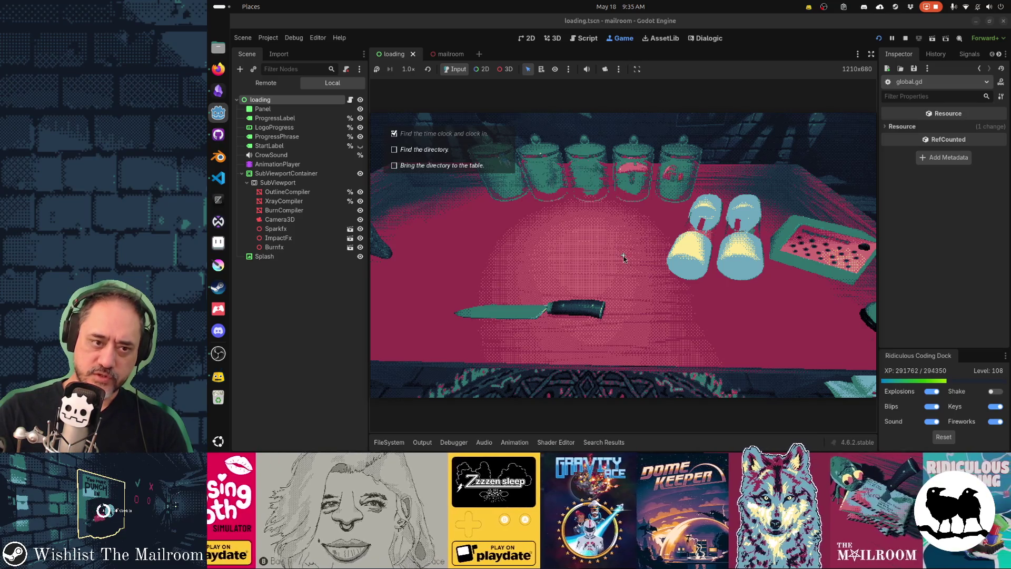
Step: Open consolecommands.gd in VS Code and search it for 'dialog'
key("alt+Tab")
key("alt+Tab")
key("alt+Tab")
key("ctrl+p")
type("consolesoun")
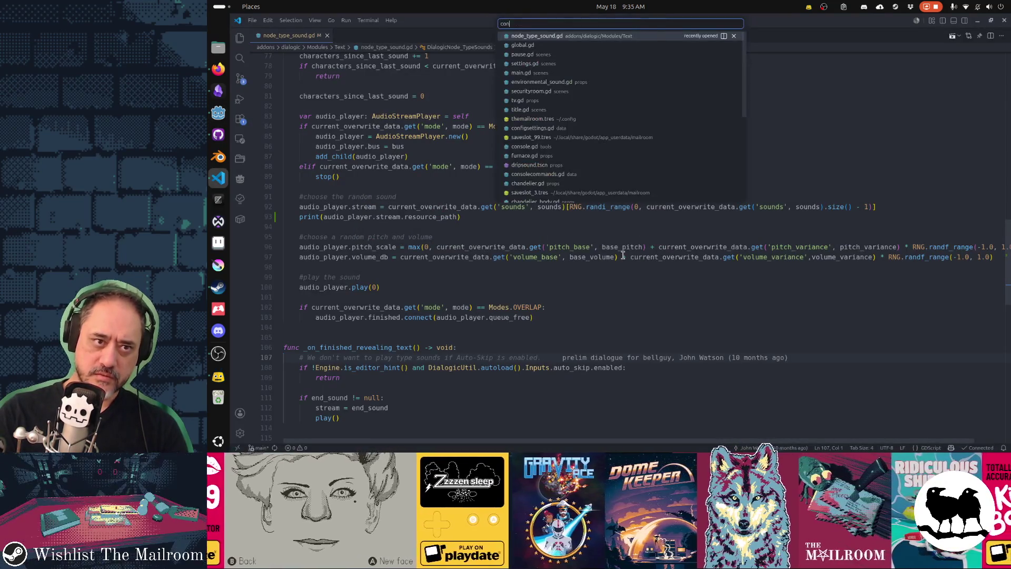
key("BackSpace")
key("BackSpace")
key("BackSpace")
type("comma")
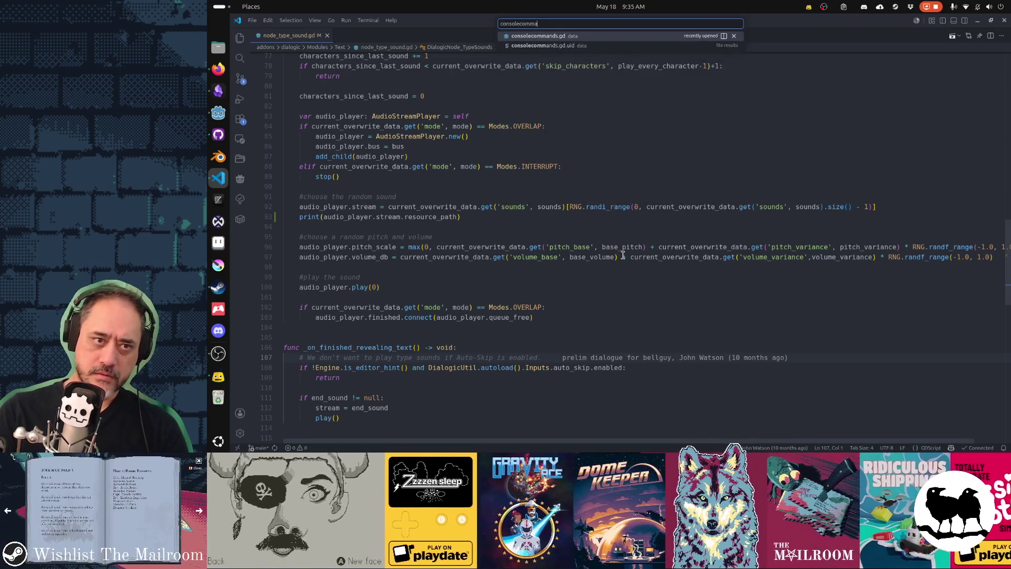
key("Return")
key("ctrl+f")
type("dialog")
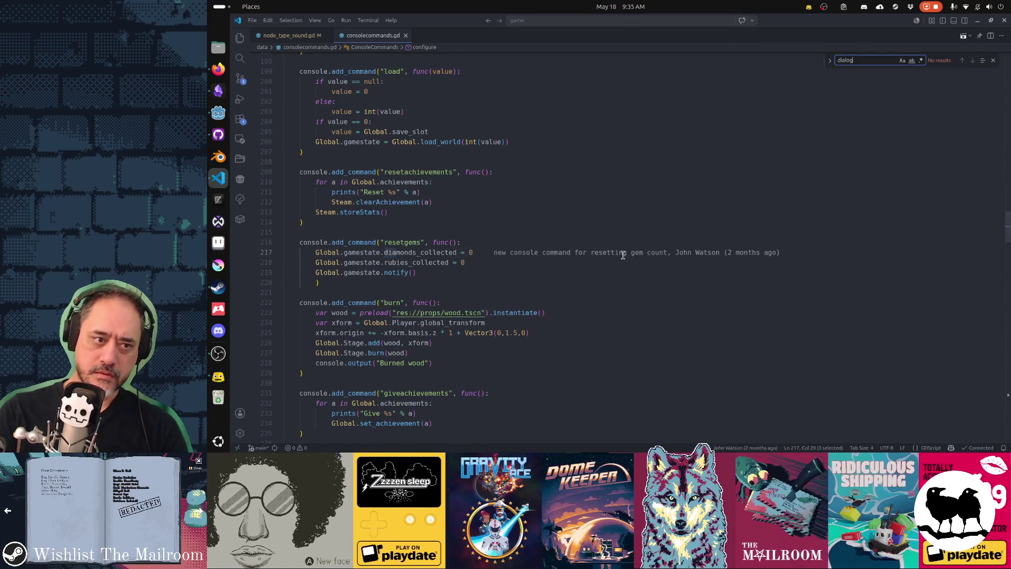
key("Escape")
key("Home")
key("Home")
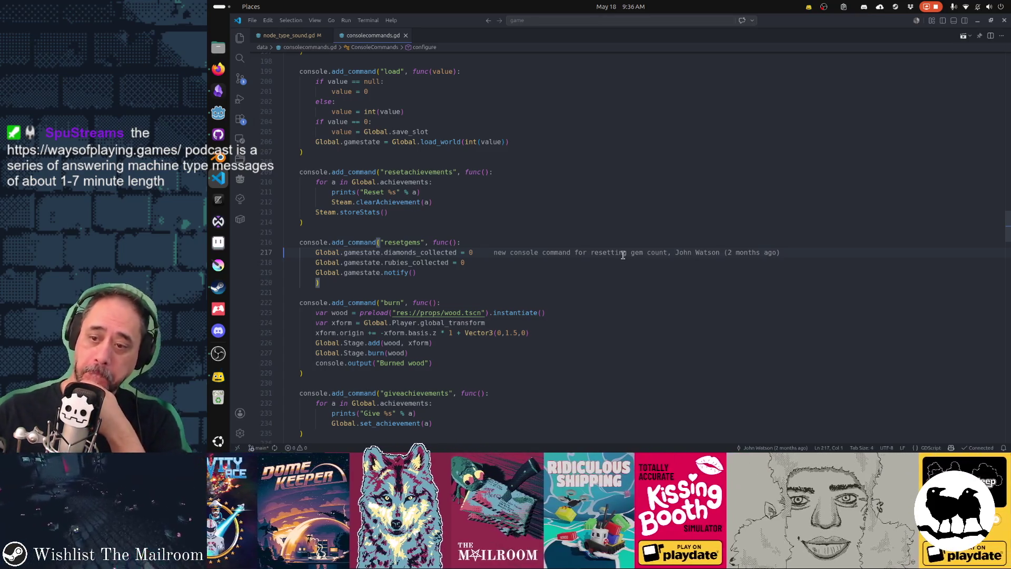
Step: Play the Ways of Playing podcast episode in Firefox and skip ahead in it
left_click(218, 376)
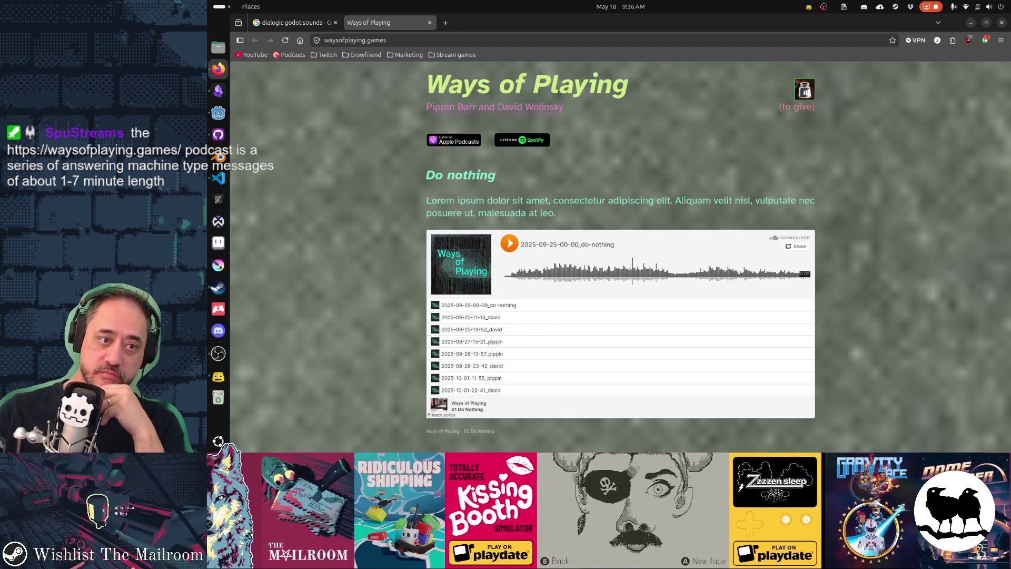
mouse_move(433, 200)
left_mouse_down()
mouse_move(717, 206)
mouse_move(736, 217)
left_mouse_up()
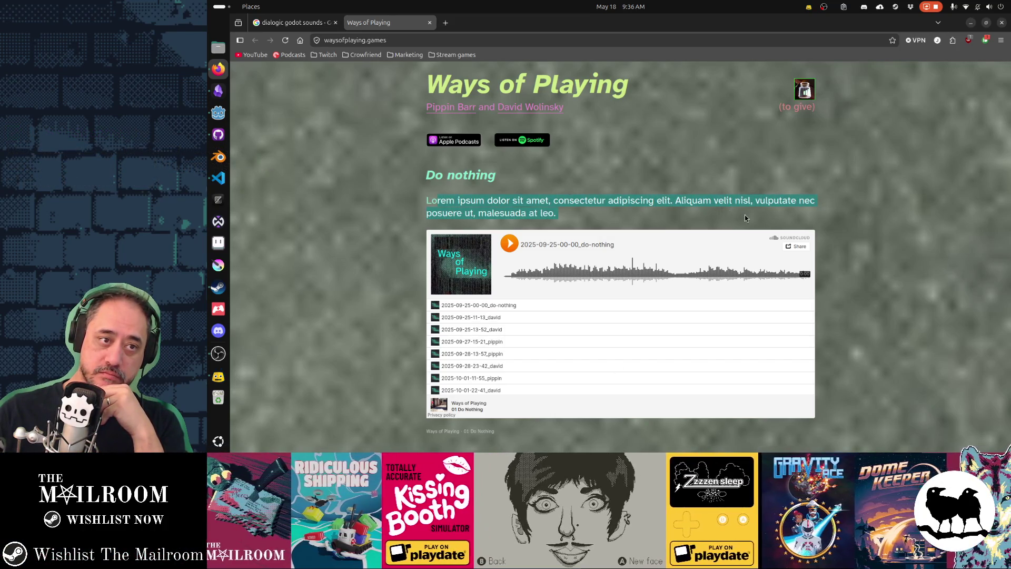
left_click(744, 215)
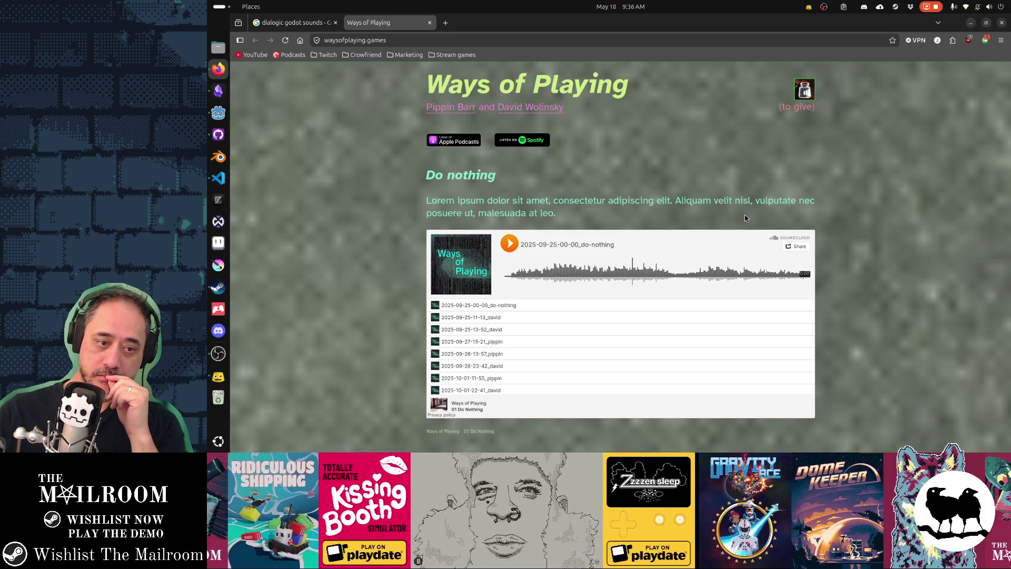
left_click(452, 305)
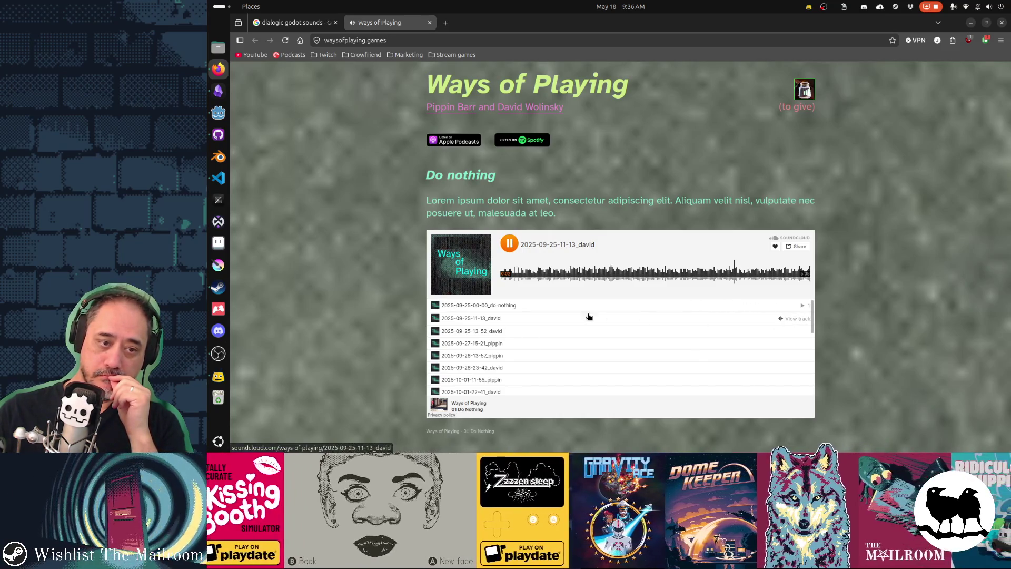
left_click(604, 317)
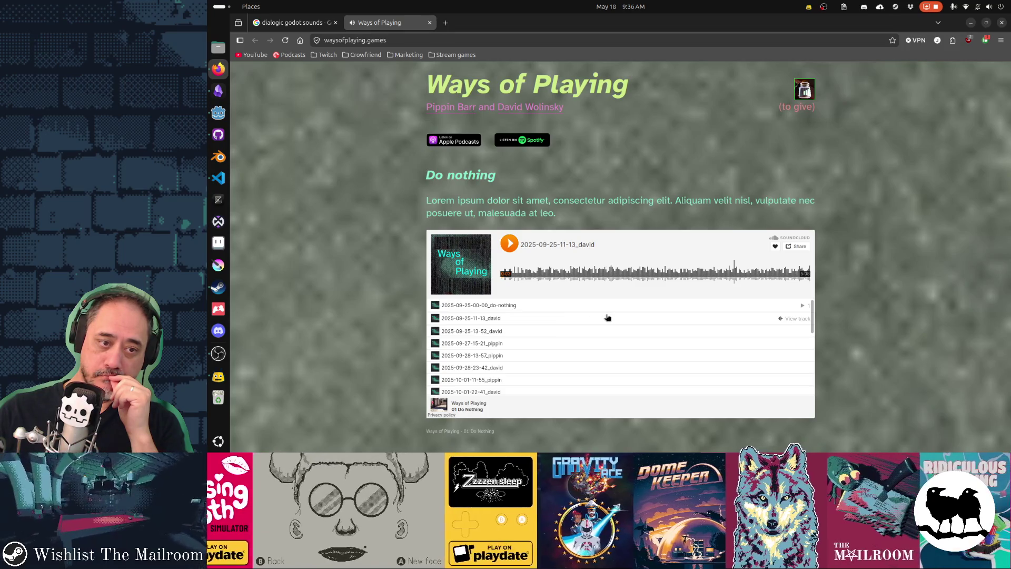
left_click(509, 243)
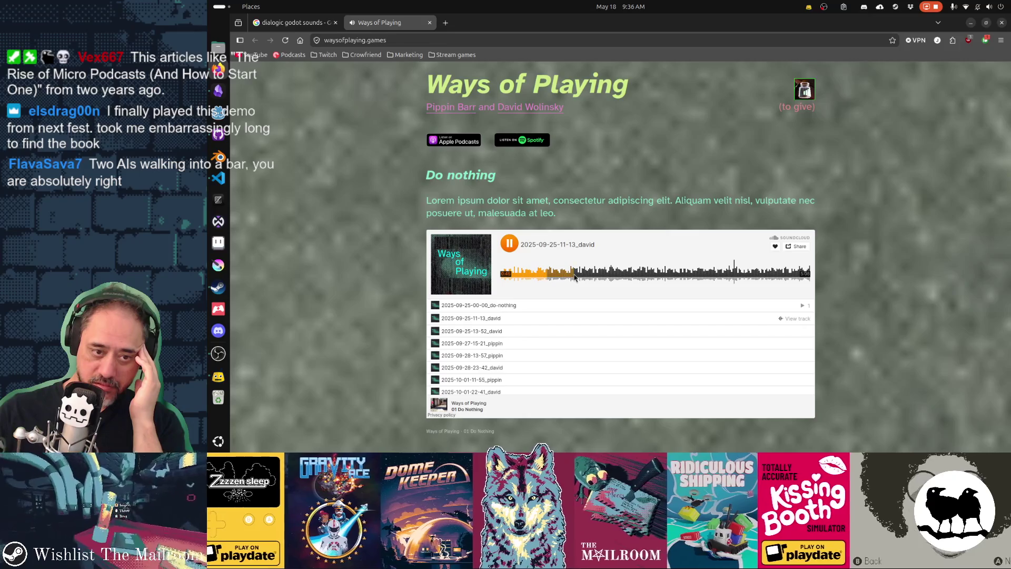
left_click(570, 275)
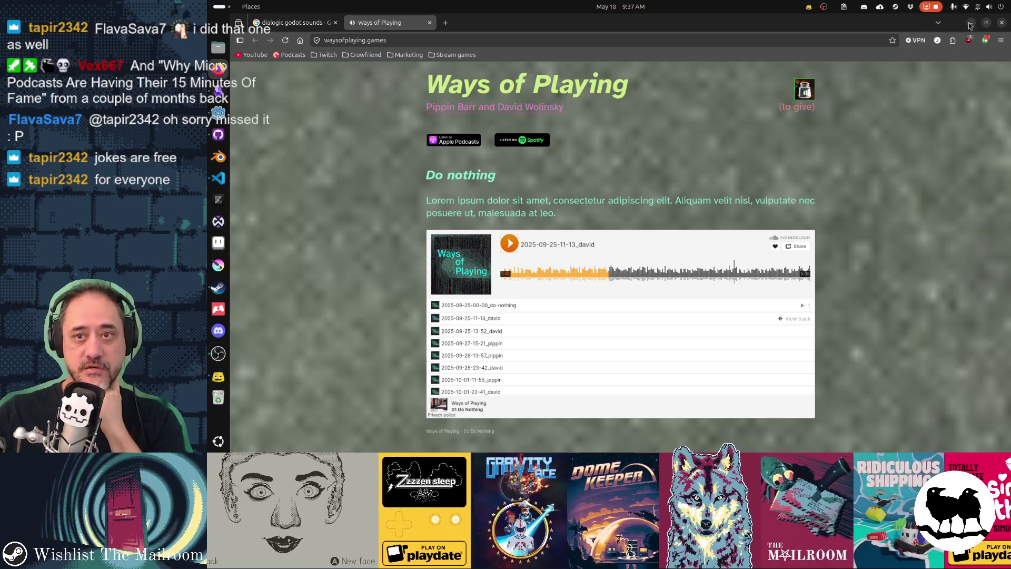
key("alt+Tab")
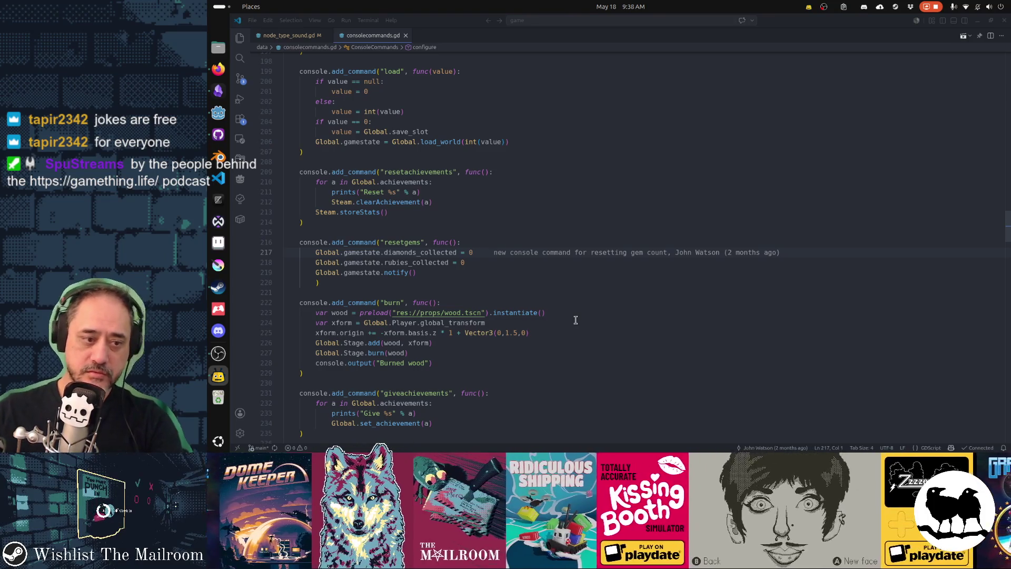
Step: Scroll consolecommands.gd to the intercom add_command block and place the cursor after it
scroll(576, 320, "down", 8)
scroll(576, 320, "down", 7)
scroll(575, 320, "down", 4)
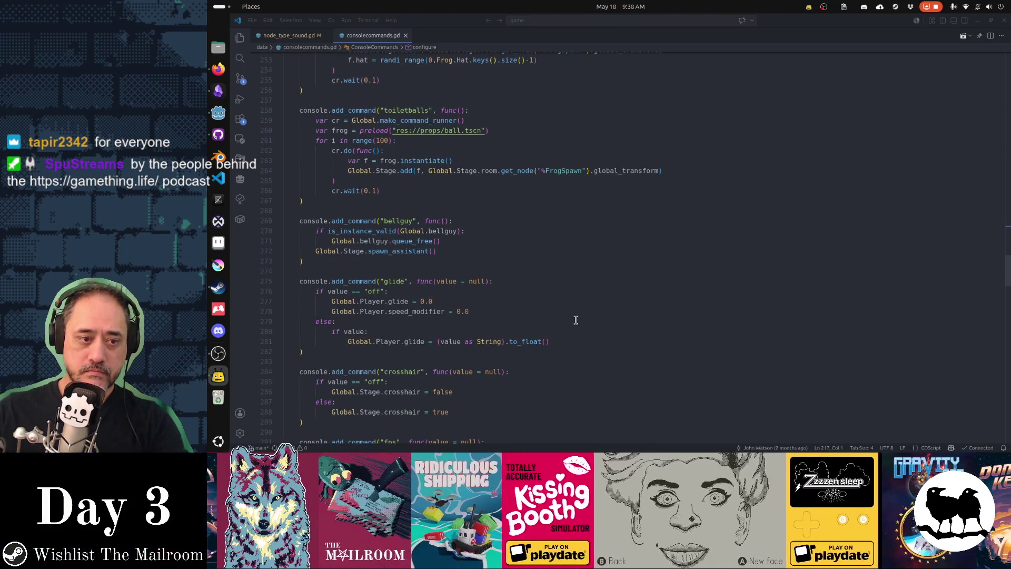
scroll(576, 320, "down", 10)
scroll(575, 320, "down", 7)
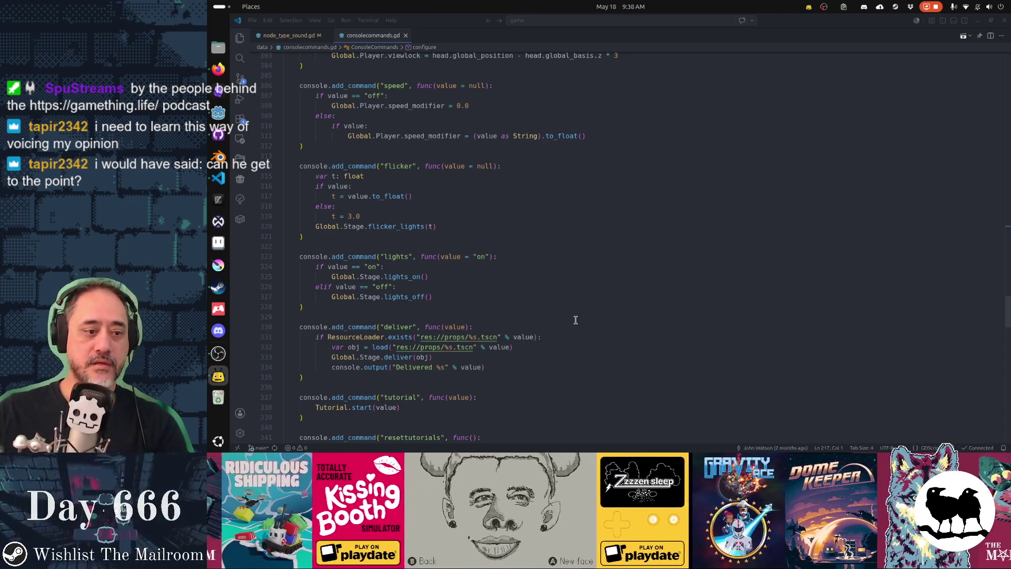
scroll(576, 320, "down", 1)
scroll(576, 319, "down", 12)
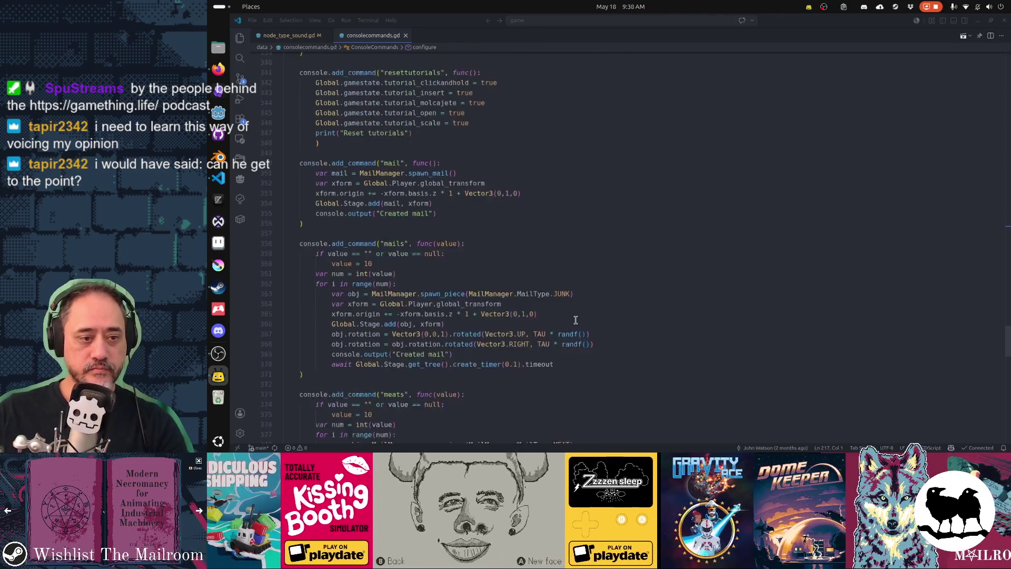
scroll(575, 320, "down", 9)
scroll(575, 320, "down", 1)
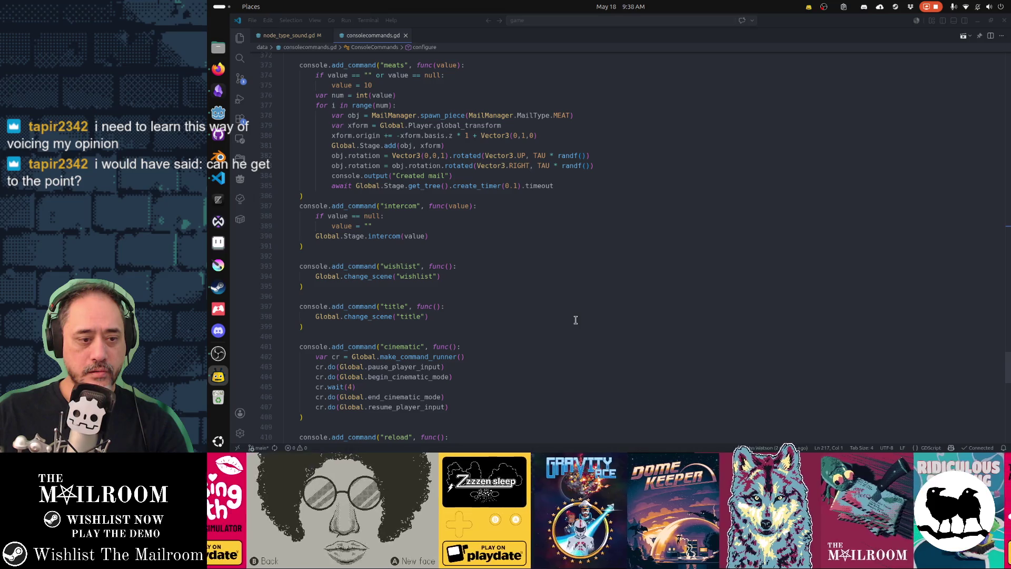
scroll(576, 320, "down", 4)
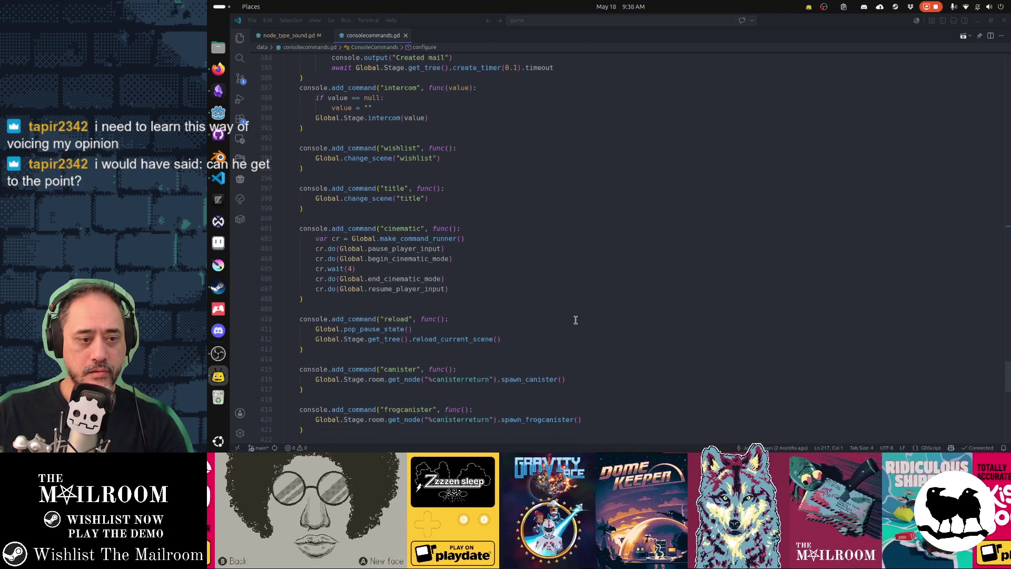
scroll(575, 320, "down", 4)
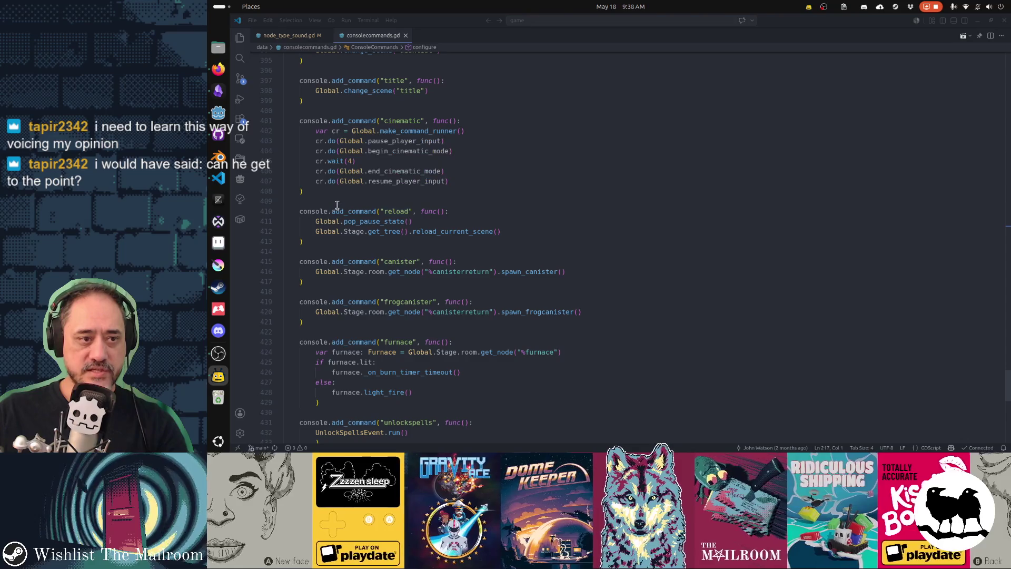
scroll(402, 296, "up", 5)
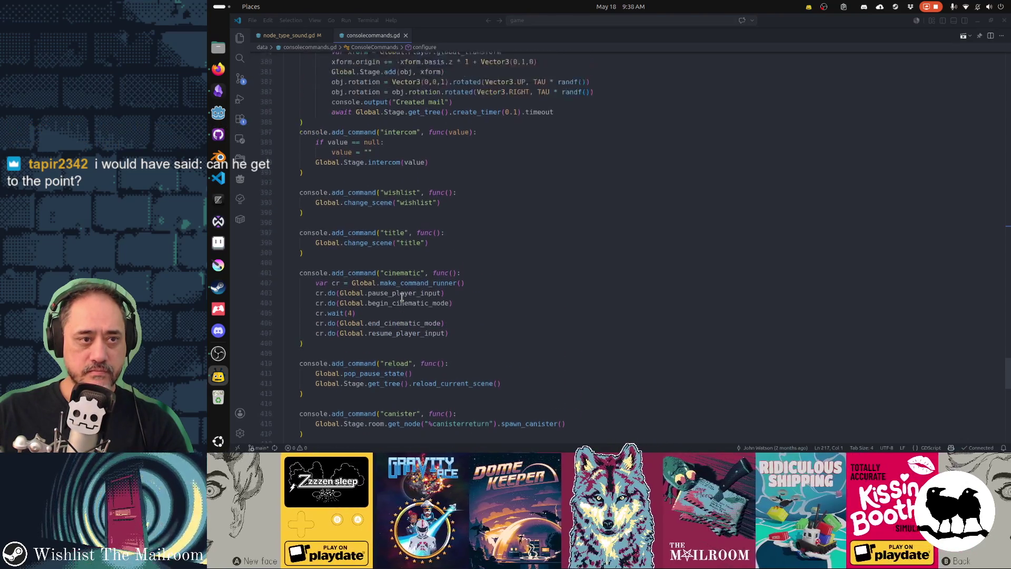
scroll(402, 296, "up", 3)
left_click(460, 258)
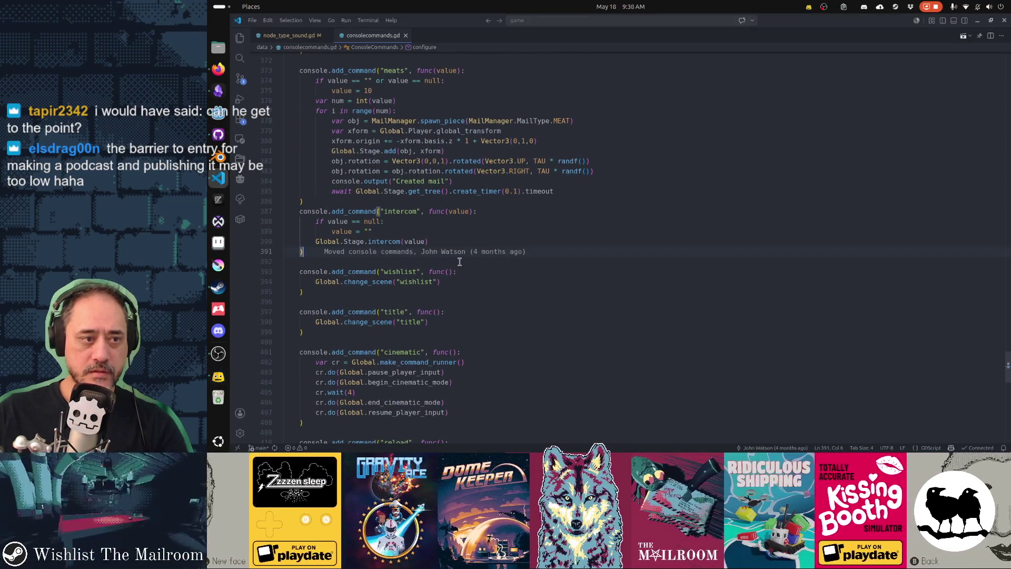
Step: Add a console.add_command("dialog" entry after intercom, accepting the Copilot suggestion
key("Return")
key("Return")
type("console.")
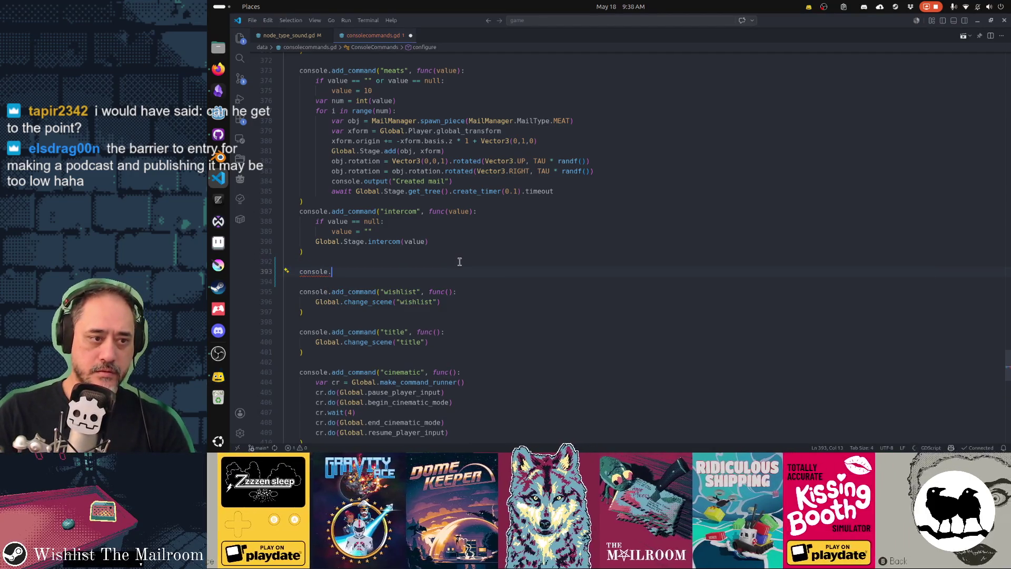
type("add_command(")
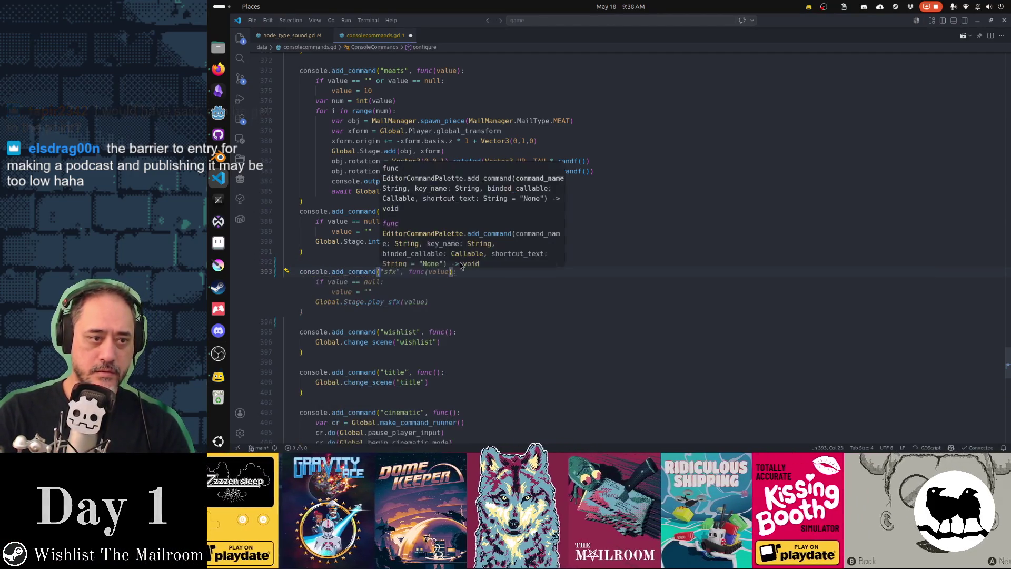
type("\"")
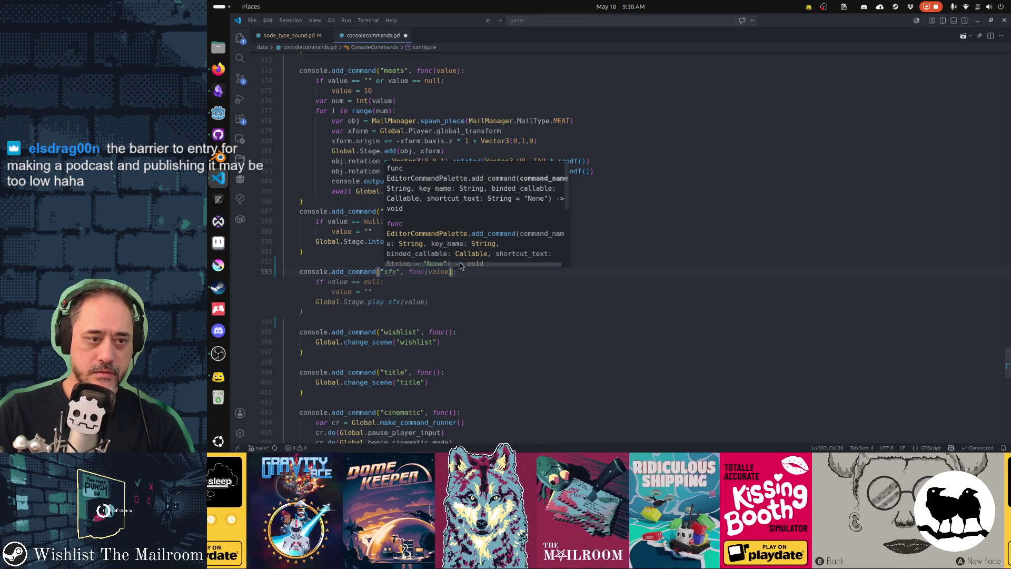
type("dialog")
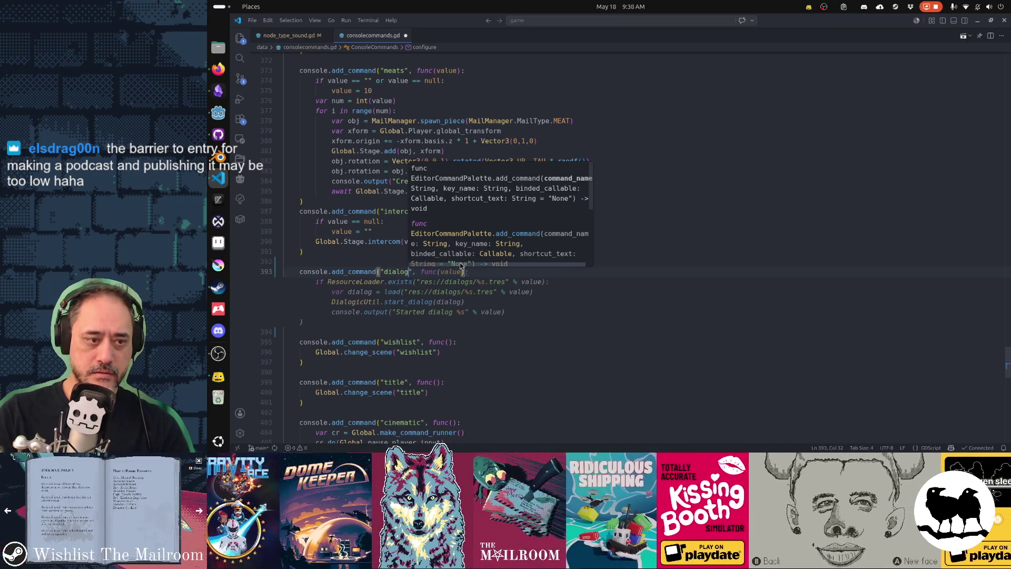
mouse_move(446, 274)
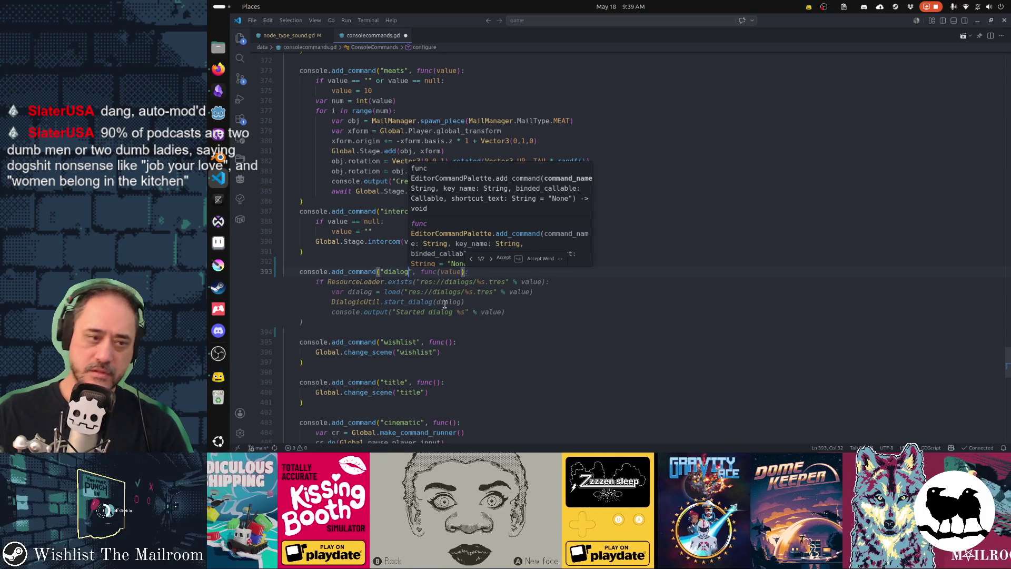
key("Tab")
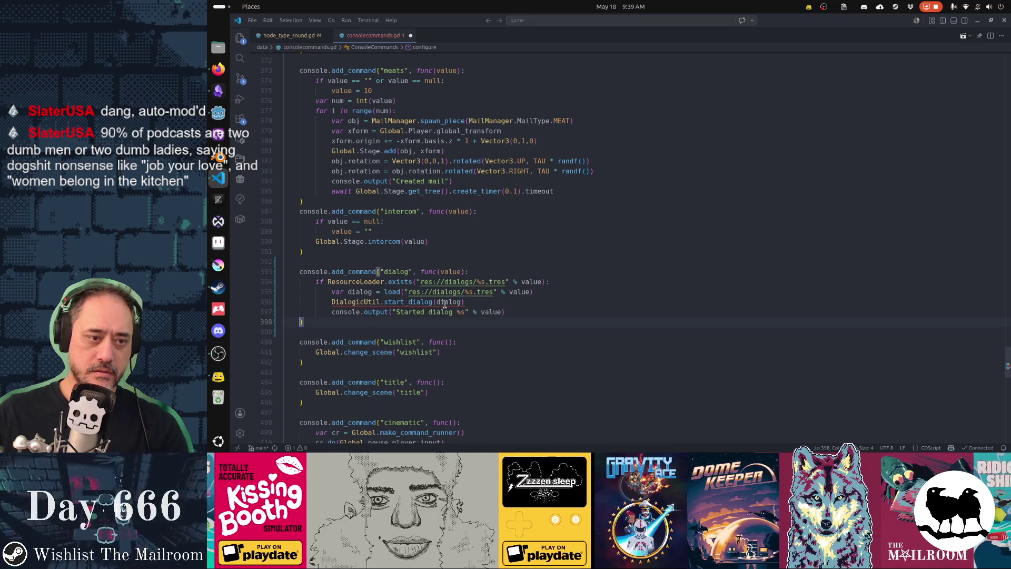
Step: Delete the suggested body lines and begin typing a Dialogic.start call
key("Up")
key("shift+End")
key("shift+Up")
key("shift+Up")
key("shift+Up")
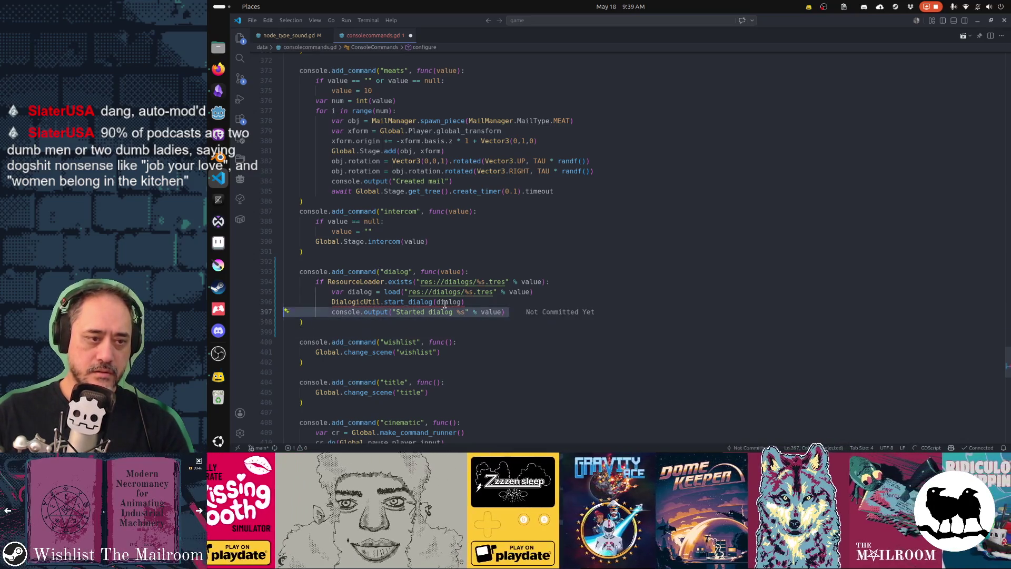
key("BackSpace")
type("Dialogic.s")
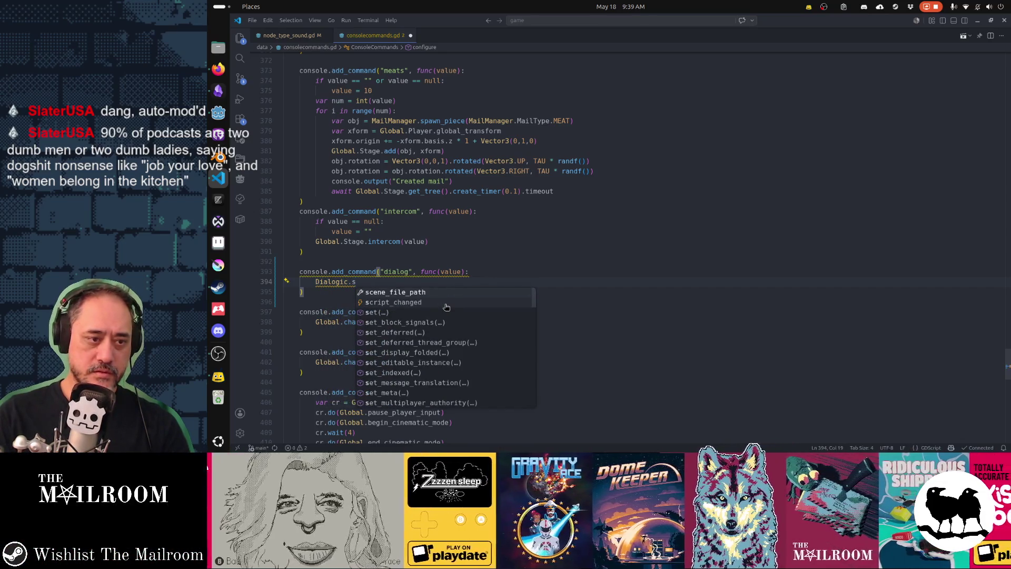
type("tart")
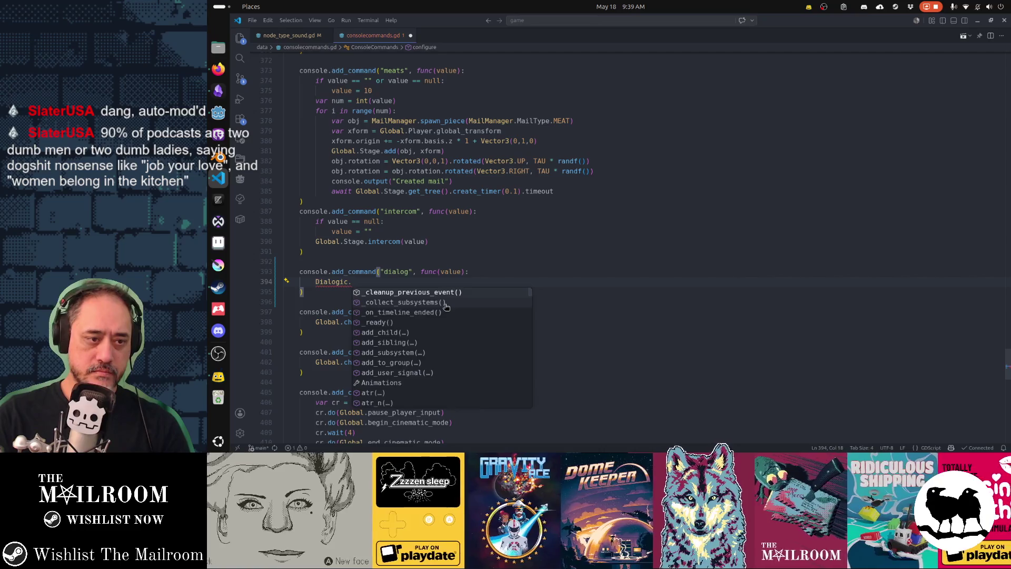
type("t")
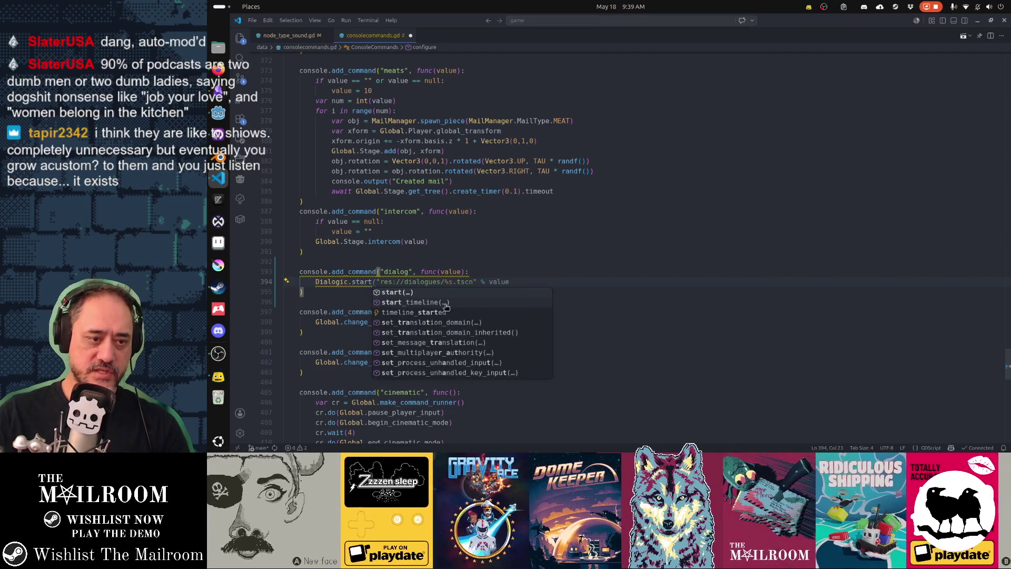
Step: Complete the call as Dialogic.start_timeline(timeline, label)
left_click(445, 303)
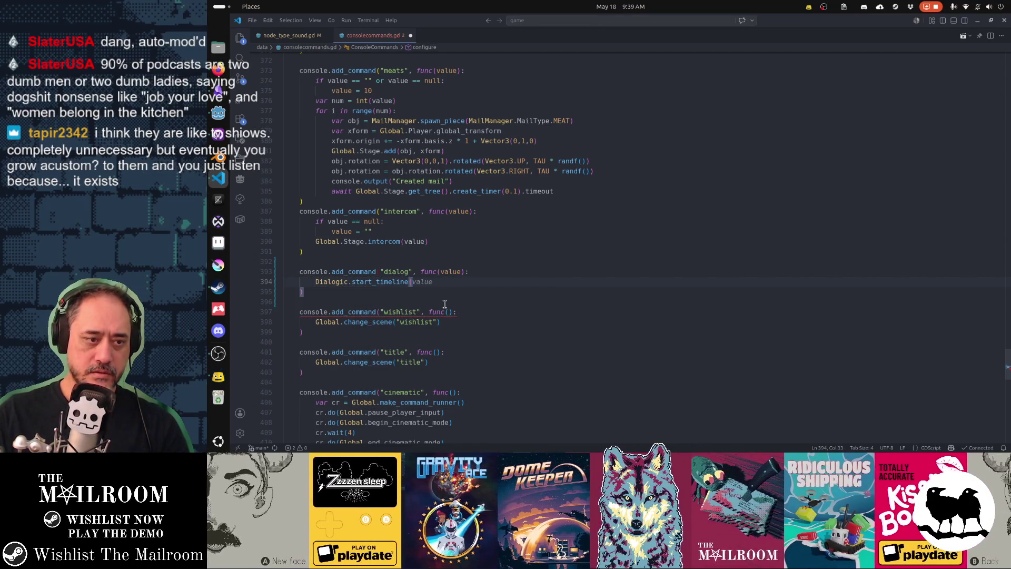
type(")")
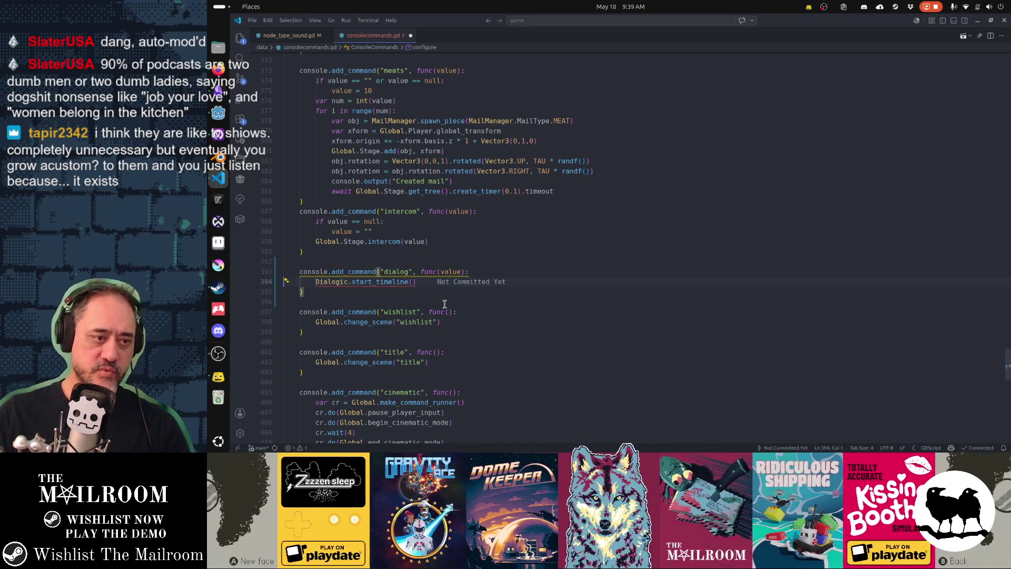
key("Left")
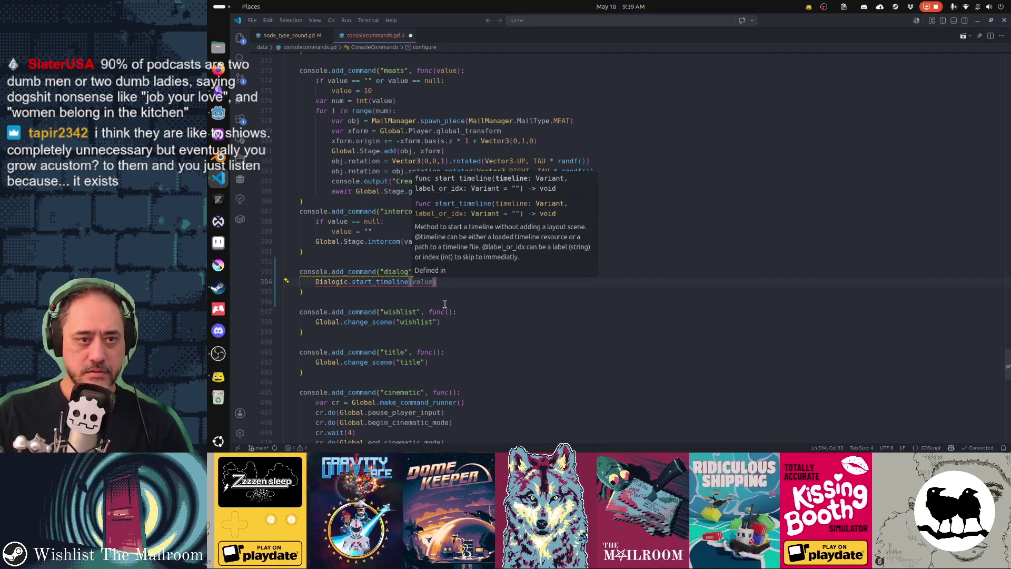
type("timeline, label")
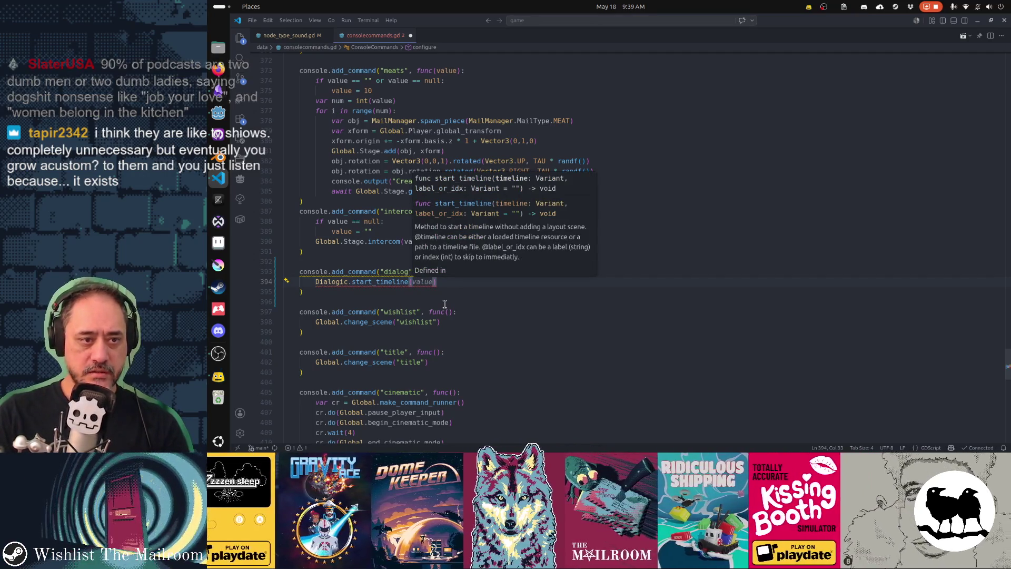
key("Escape")
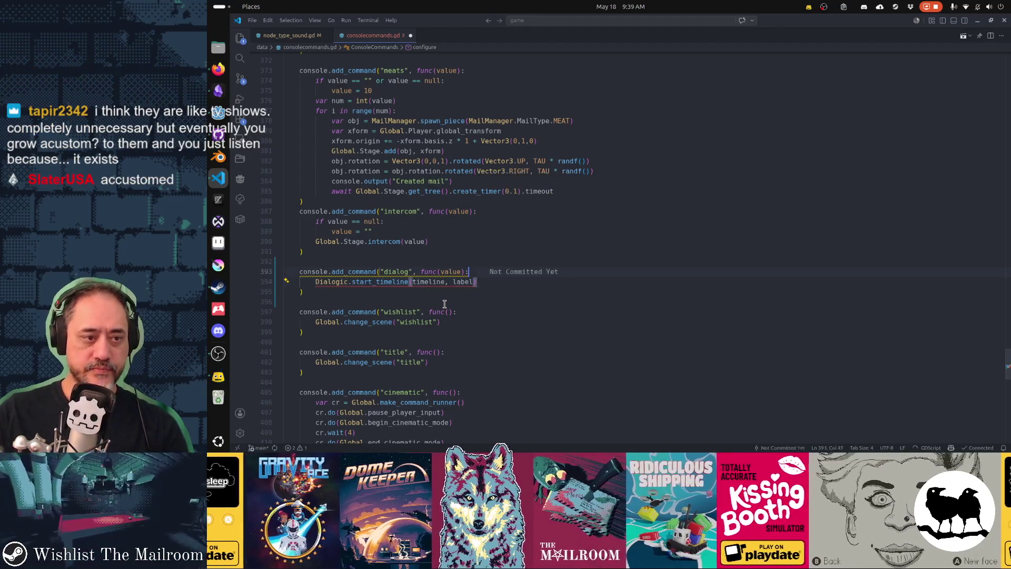
Step: Declare var timeline := "" and var label := "" above the call, with a blank line above
key("Home")
key("Return")
key("Up")
type("var timeline")
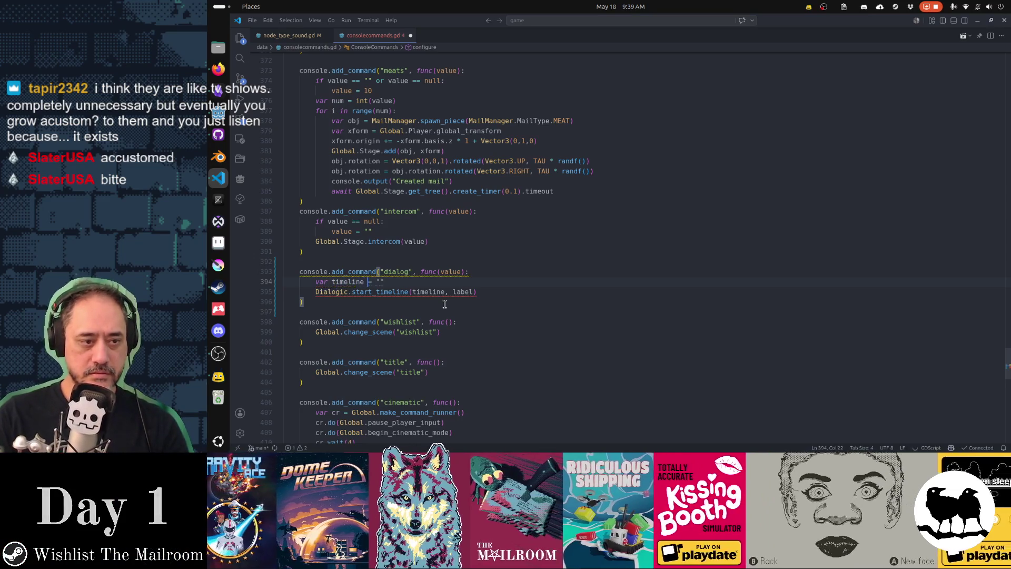
key("Tab")
key("Return")
type("var la")
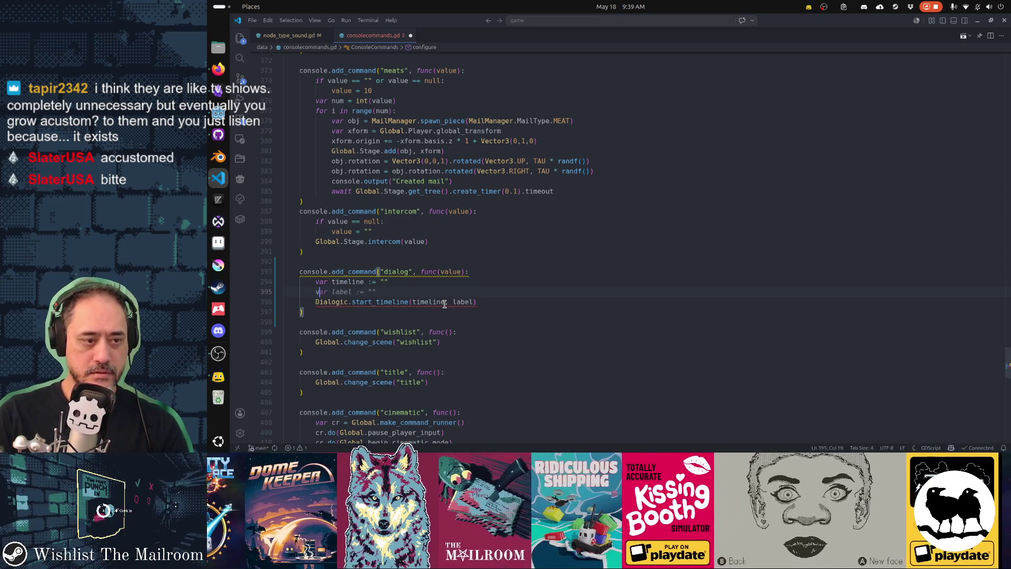
key("Tab")
key("Up")
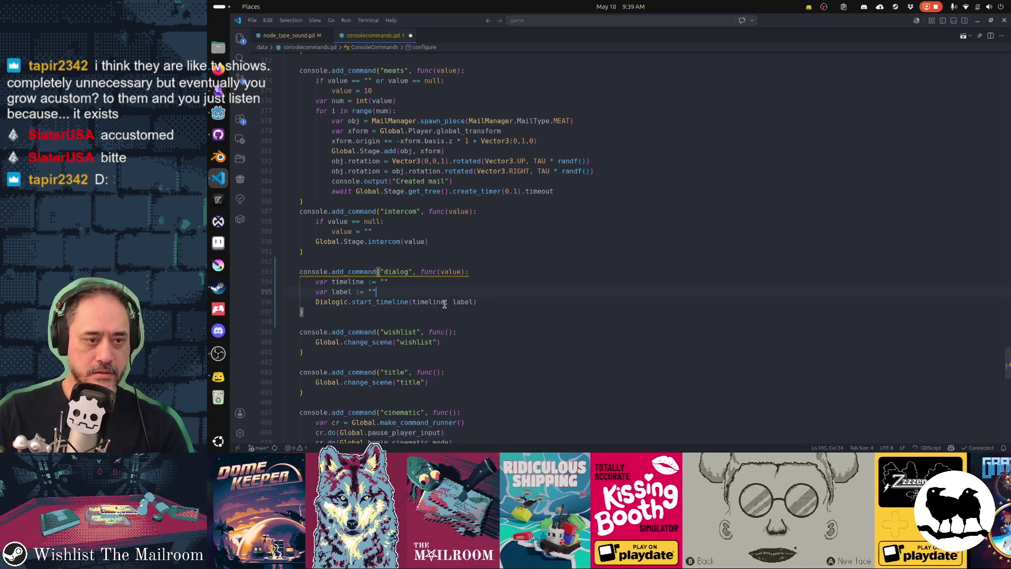
key("ctrl+shift+Return")
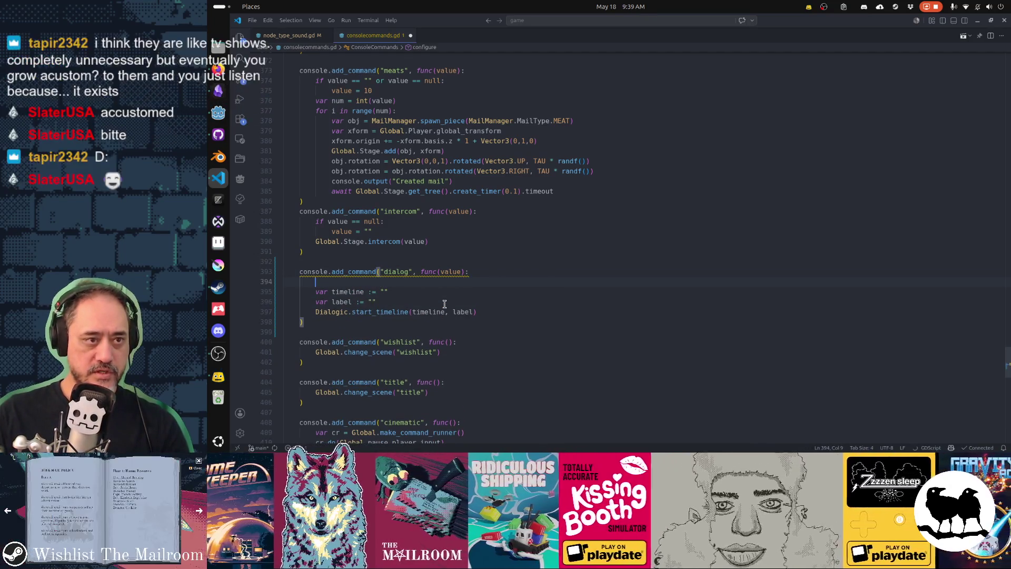
Step: Add an early return guard: if value == "" or value == null: return
type("if value == ")
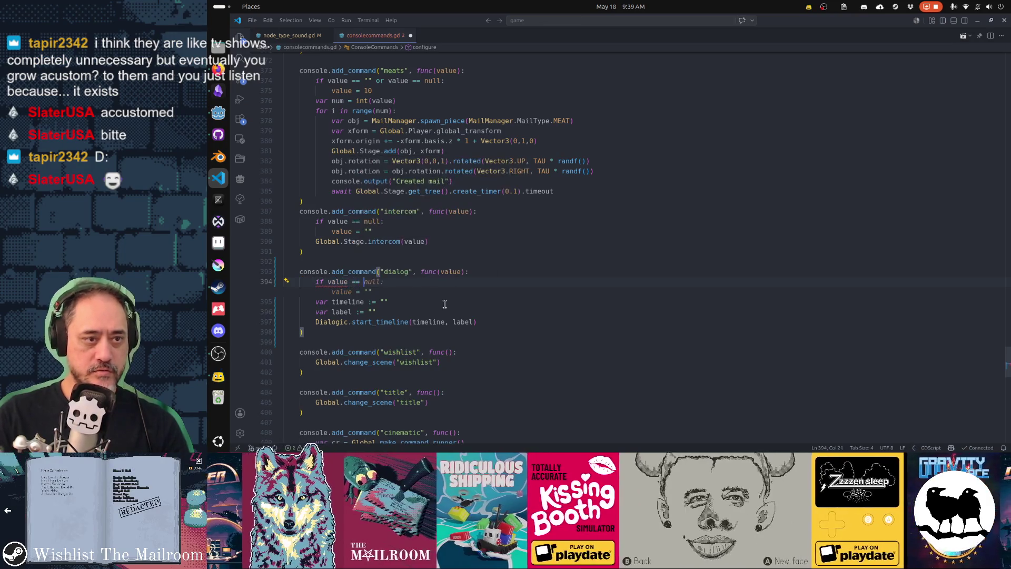
type("\"\" or value = n")
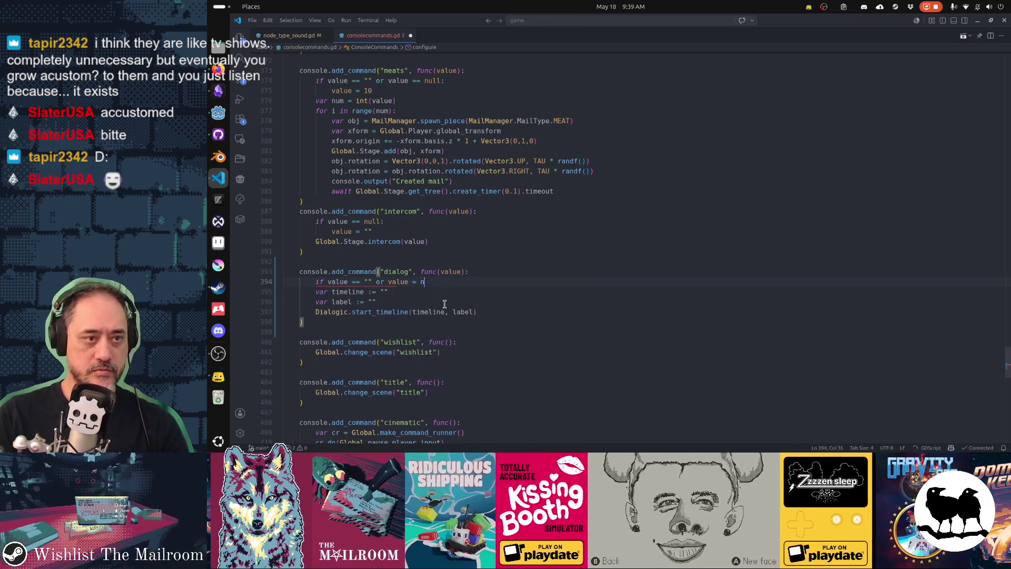
type("ull:")
key("Return")
type("value =")
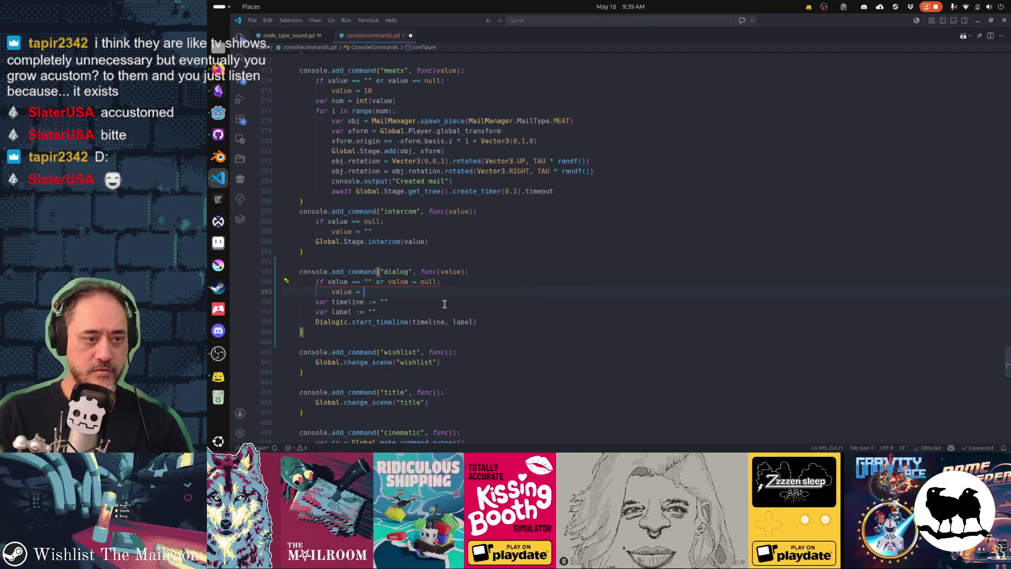
key("BackSpace")
key("BackSpace")
key("BackSpace")
type("return")
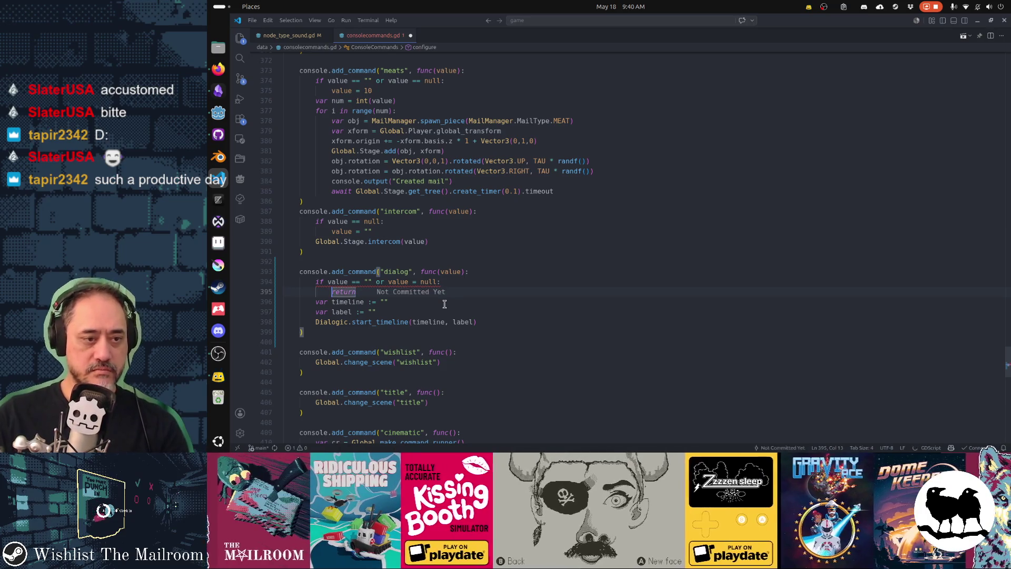
key("Home")
key("Up")
key("End")
key("Left")
key("Left")
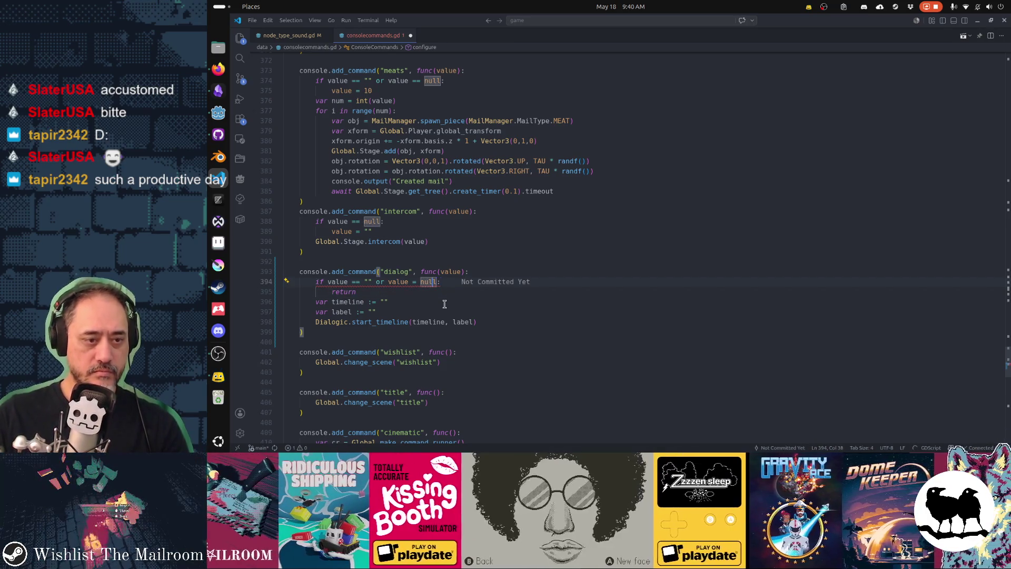
type("=")
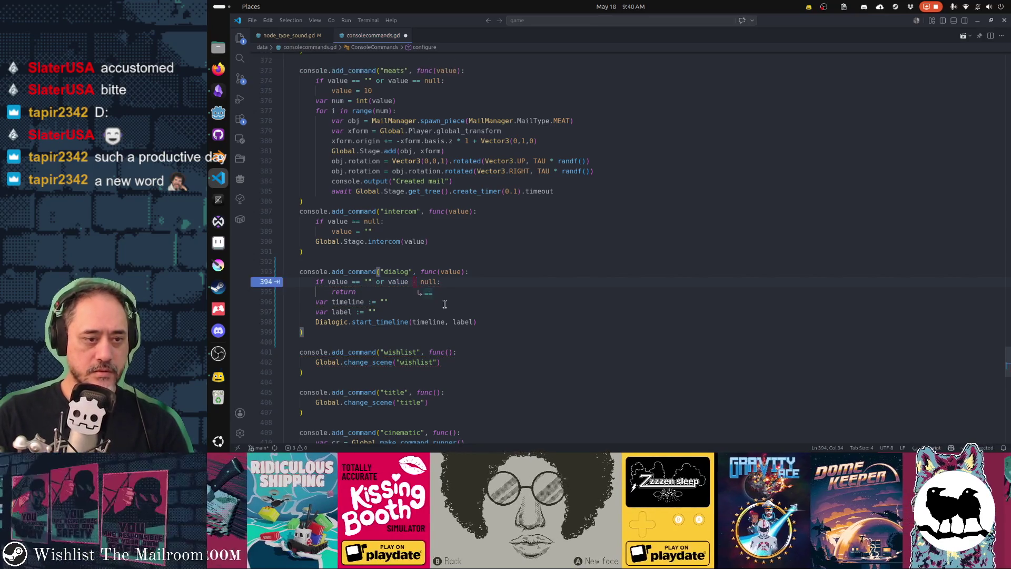
Step: Add if (value as String).contains(","): with var values = (value as String).split(",")
key("Down")
key("Return")
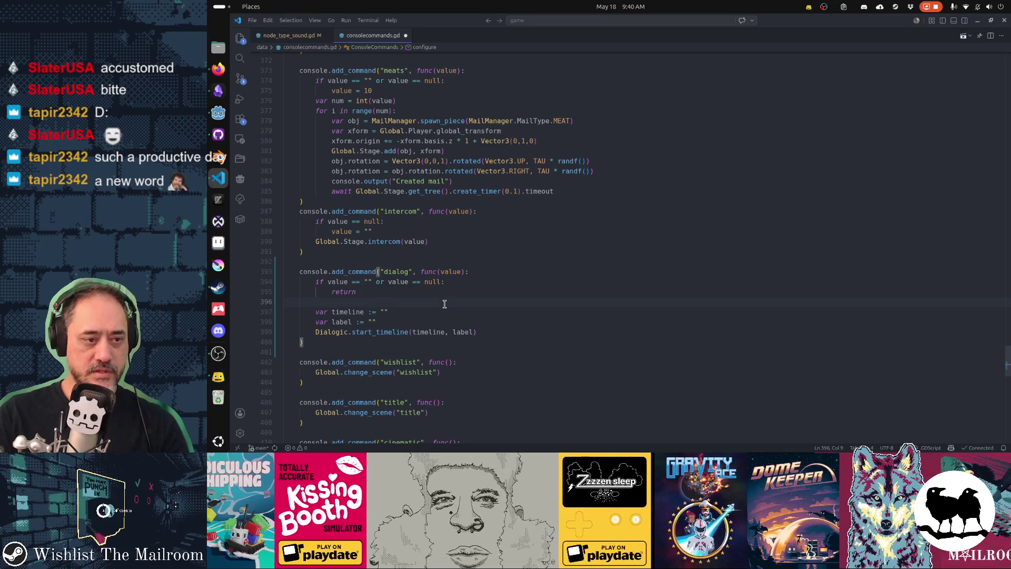
type("if value")
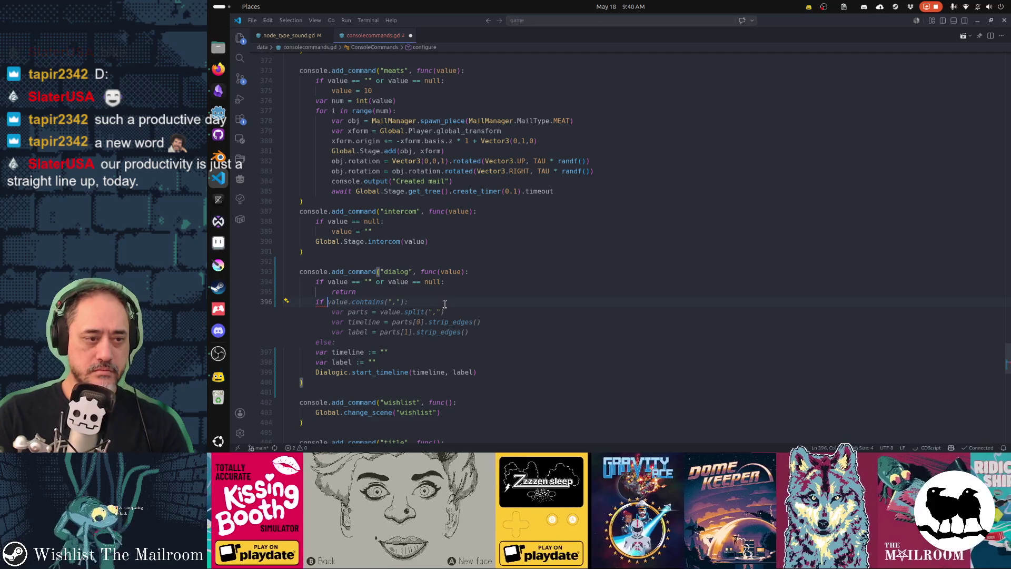
key("BackSpace")
key("BackSpace")
key("BackSpace")
type("(value as String).con")
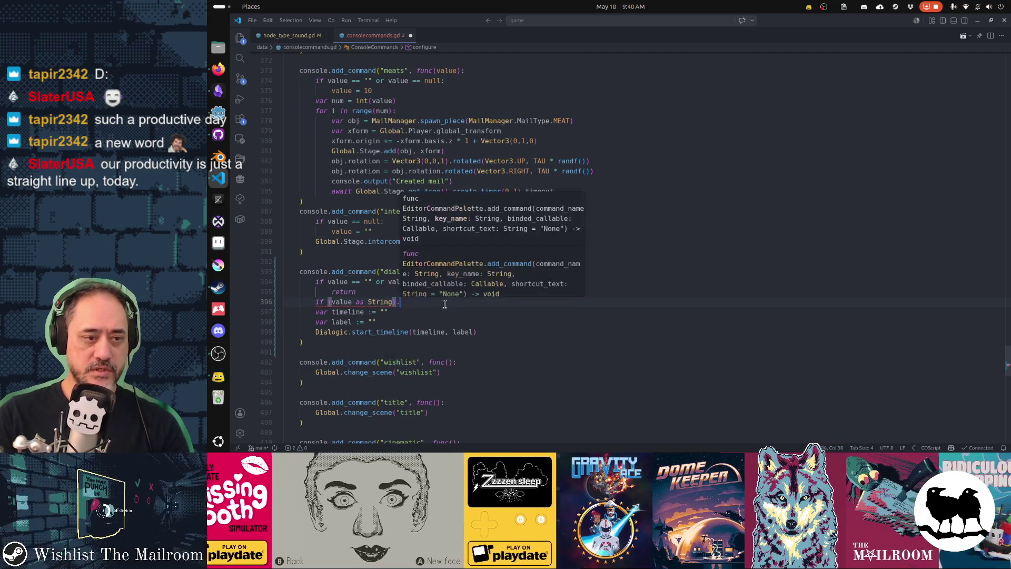
type("tains(\",\"):")
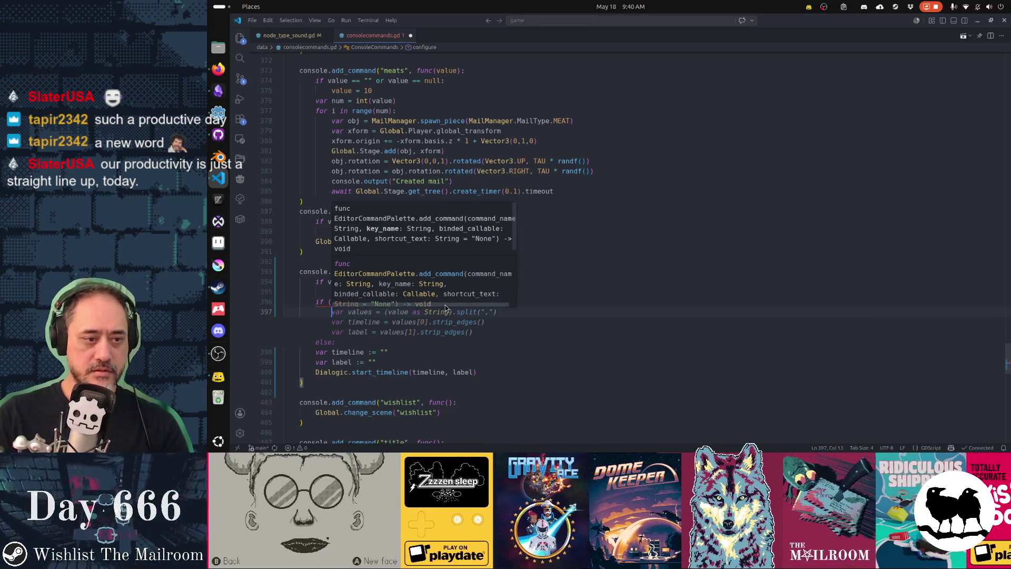
key("Return")
type("values = ")
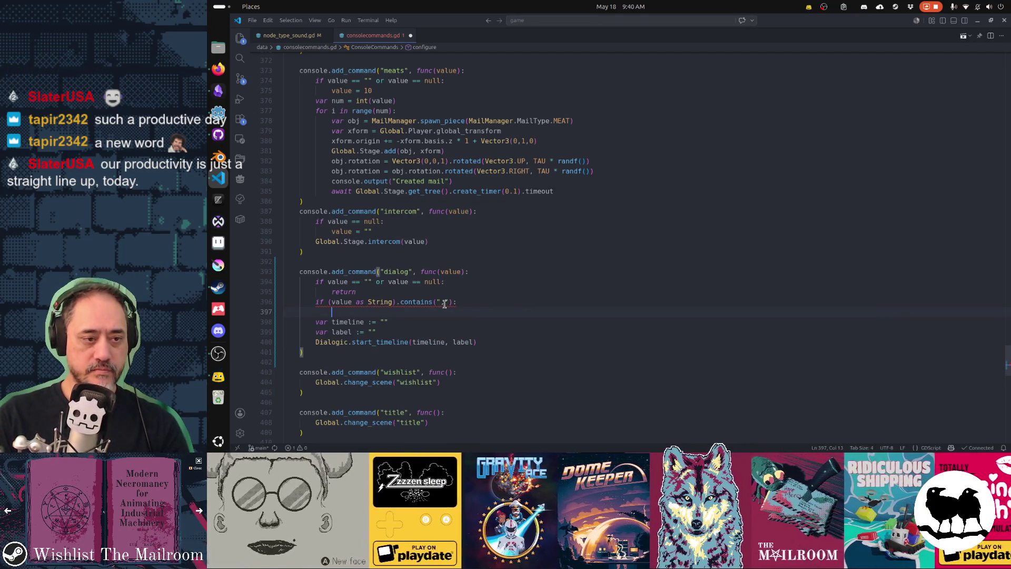
type("value.")
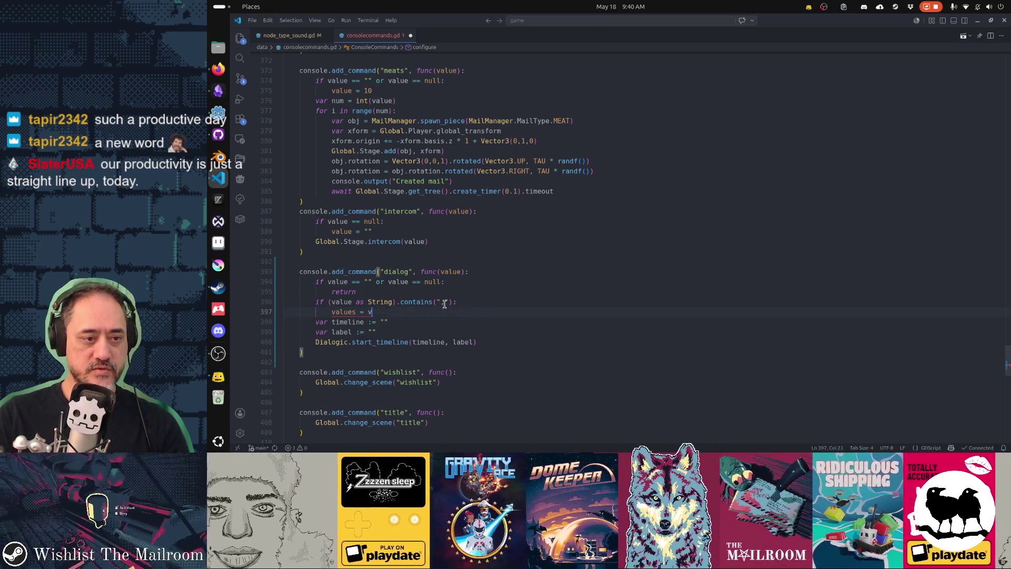
key("BackSpace")
key("BackSpace")
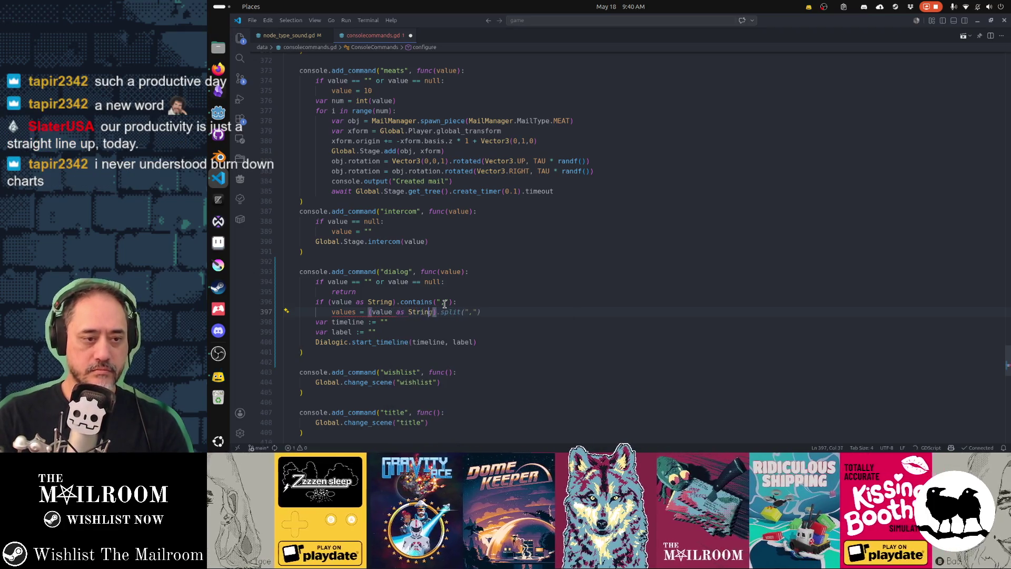
type(").split(\",\"")
type("\")")
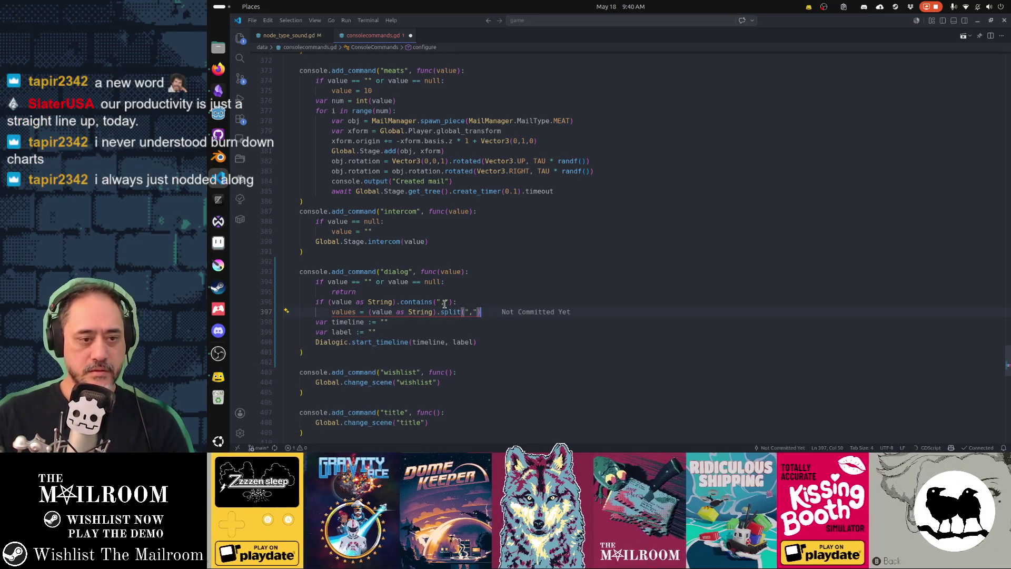
key("Home")
type("var")
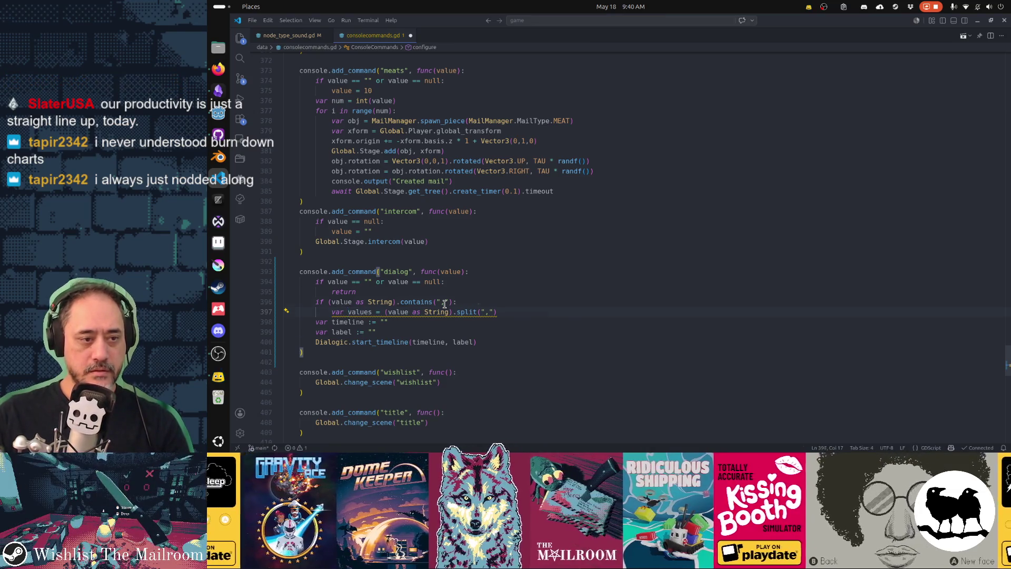
Step: Move the timeline and label declarations to the top of the dialog command
key("Up")
key("Up")
key("Up")
key("End")
key("Return")
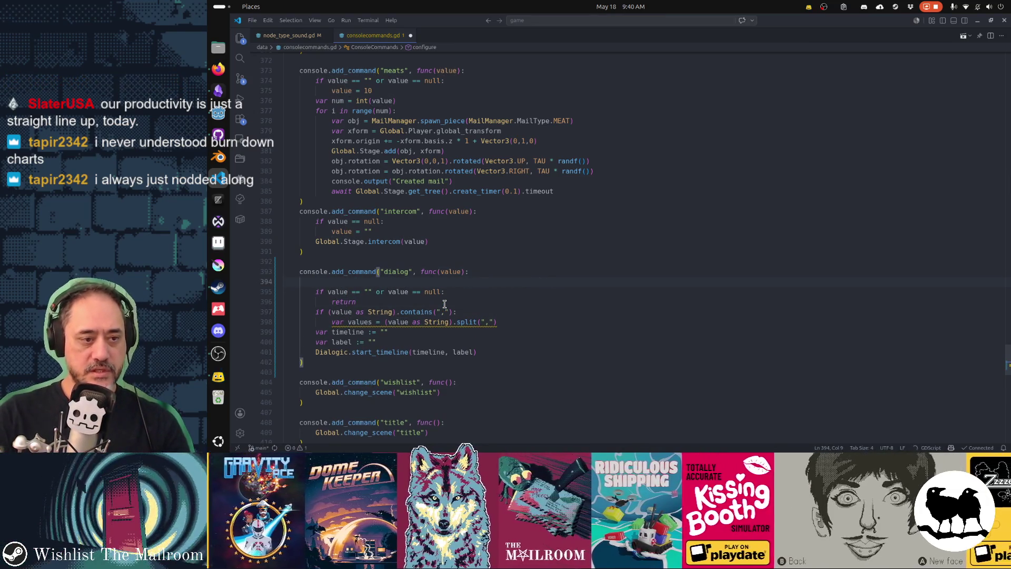
key("Down")
key("Down")
key("Down")
key("Home")
key("shift+Down")
key("shift+Down")
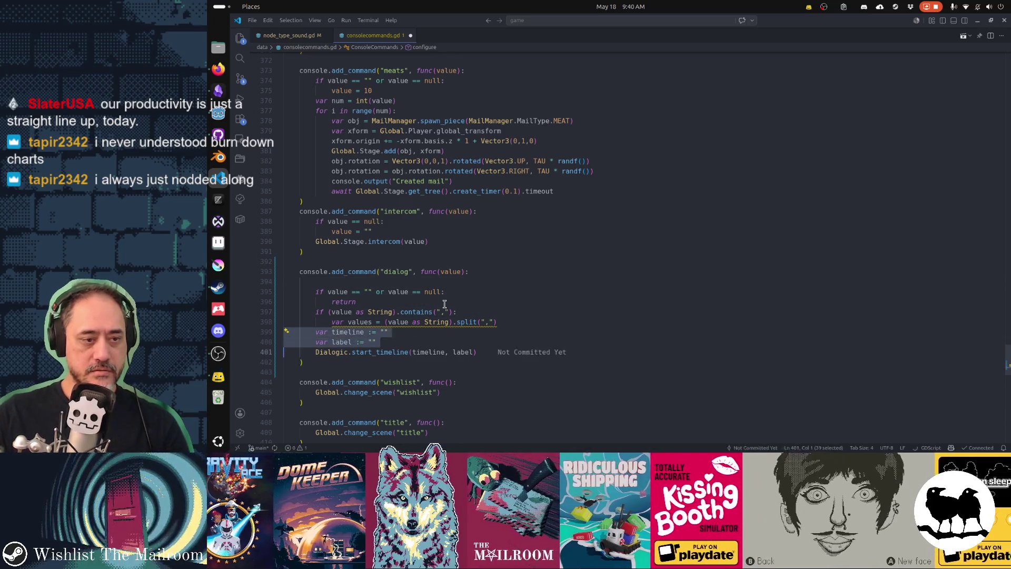
key("Delete")
key("Up")
key("Up")
key("Up")
key("Up")
key("Up")
type("var timeline := \"\" \tvar label := \"\"")
key("Down")
key("Down")
key("Down")
key("End")
key("Up")
Step: Assign timeline = values[0] and label = values[1], and indent the start_timeline call into the comma block
key("End")
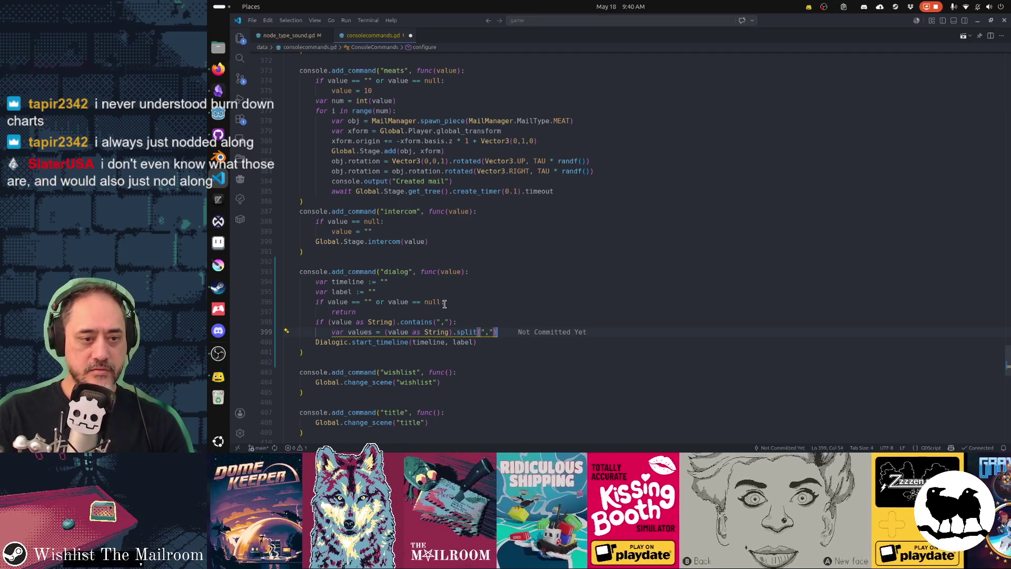
key("Return")
type("timeline")
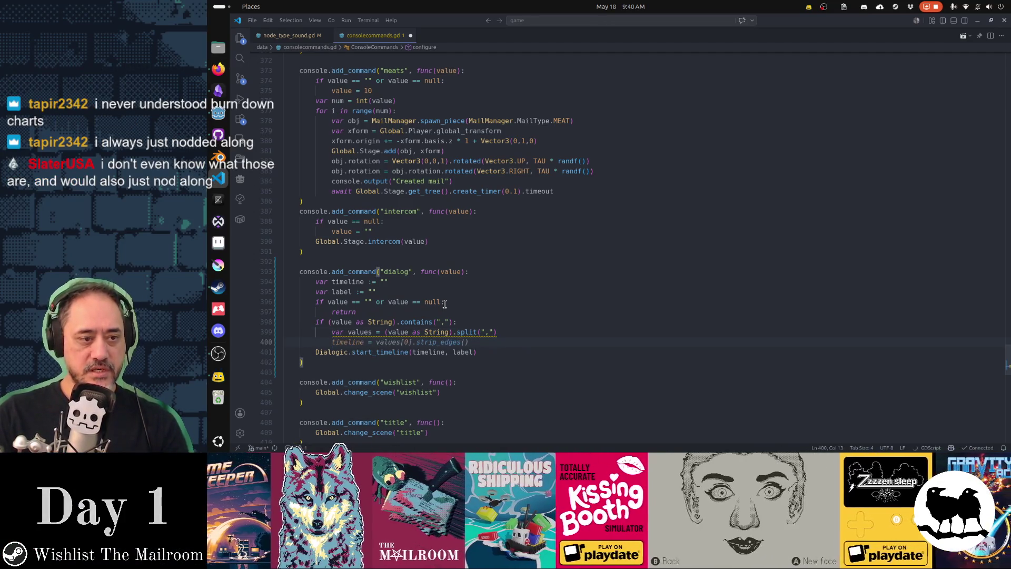
type("[0]")
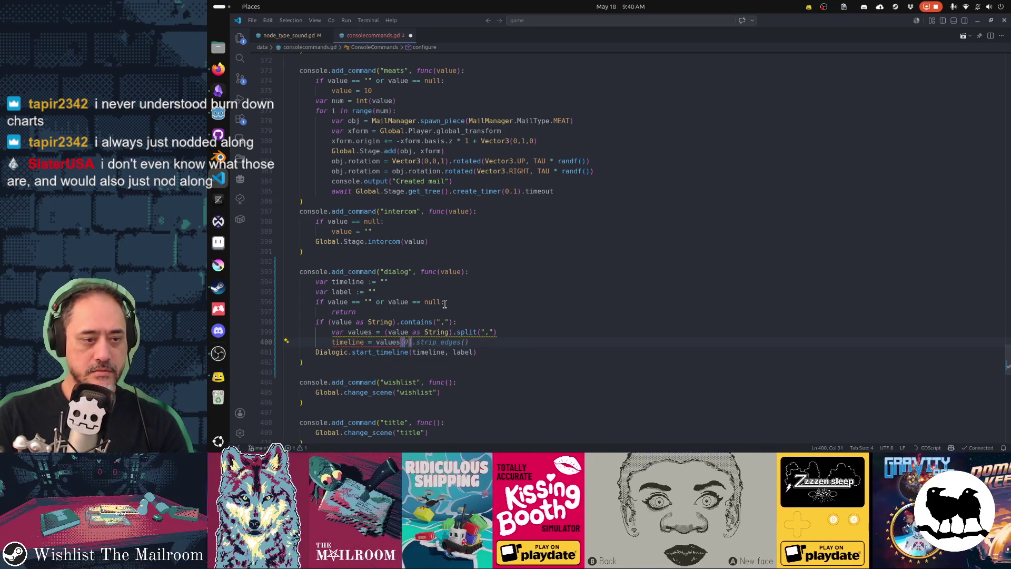
key("Return")
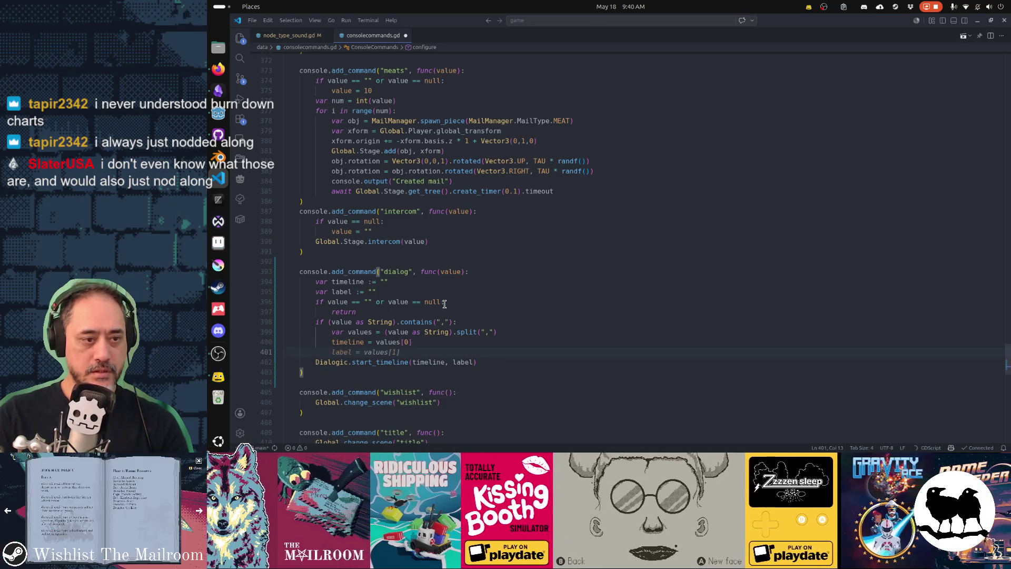
type("label = valu")
key("Tab")
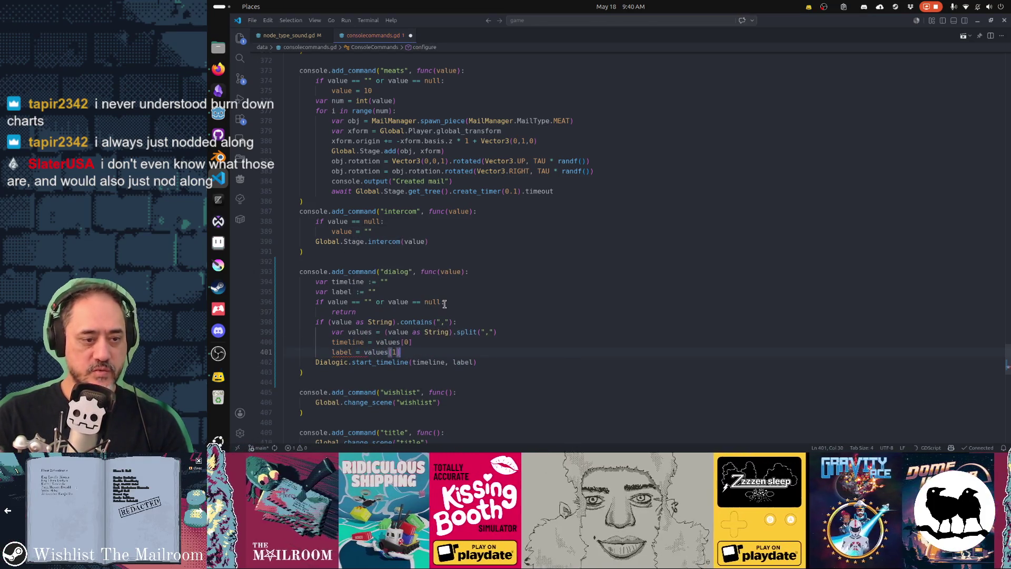
key("Tab")
key("Home")
key("Home")
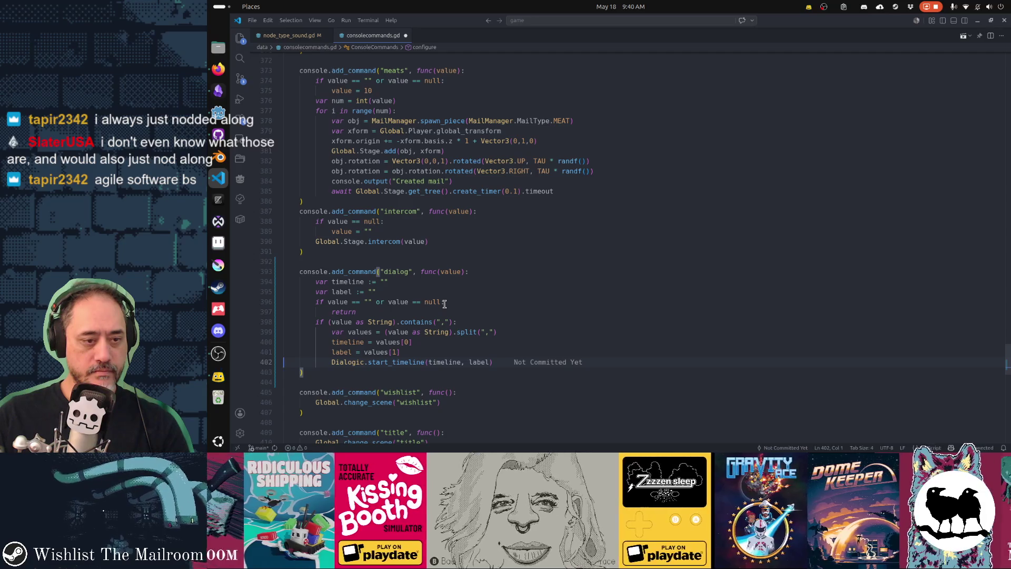
key("Down")
key("Down")
key("Down")
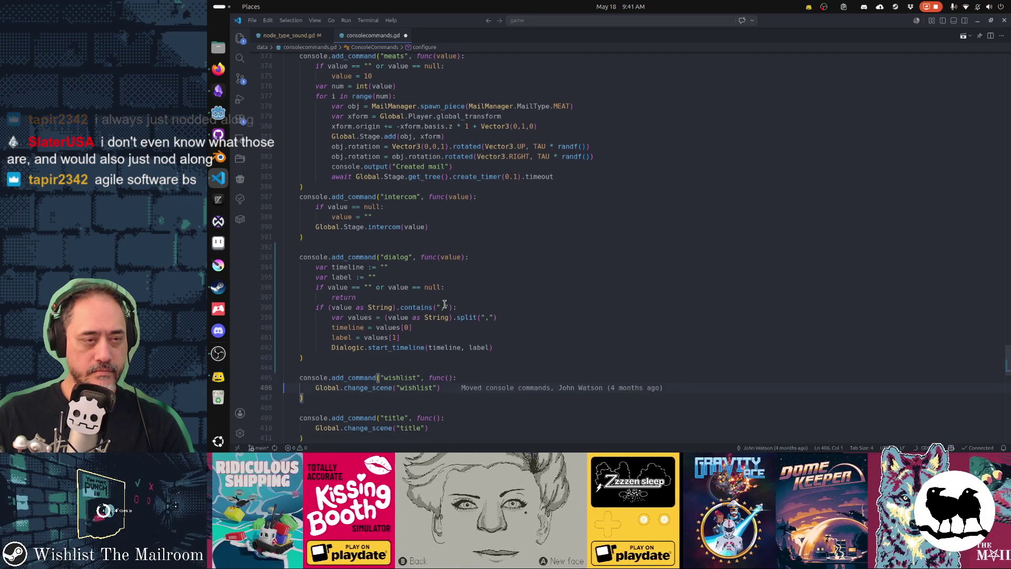
key("alt+Tab")
key("alt+Tab")
key("alt+Tab")
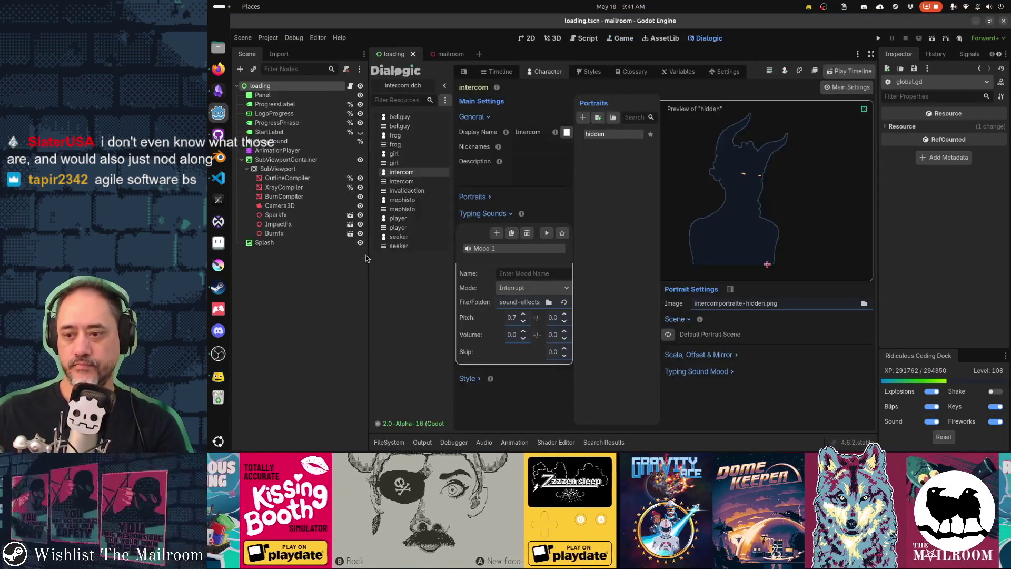
Step: Launch the Mailroom project with F5 to show its title menu in the Game tab
key("F5")
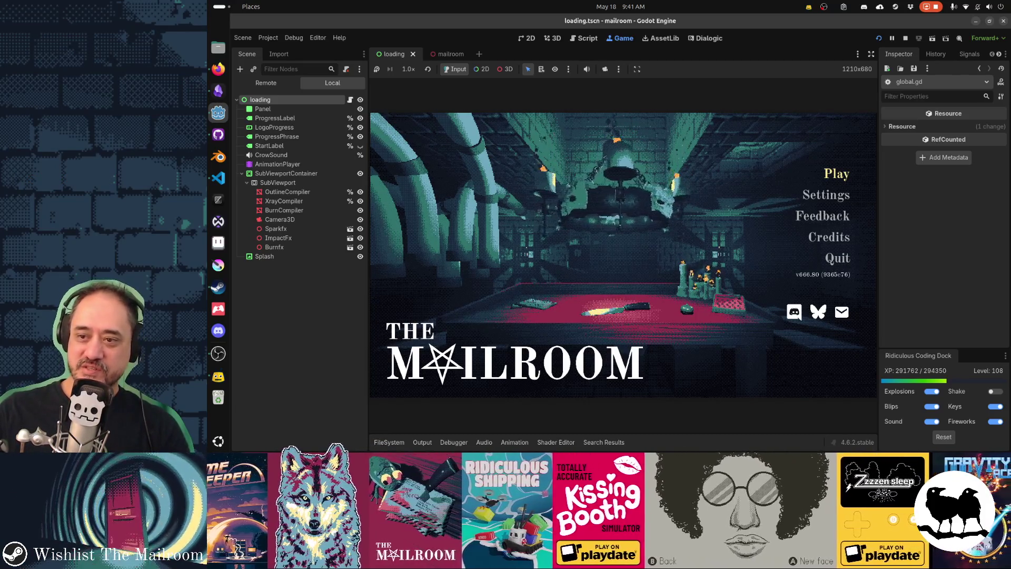
Step: Playtest the game from the title menu, walking toward the table, then pause and resume
key("Return")
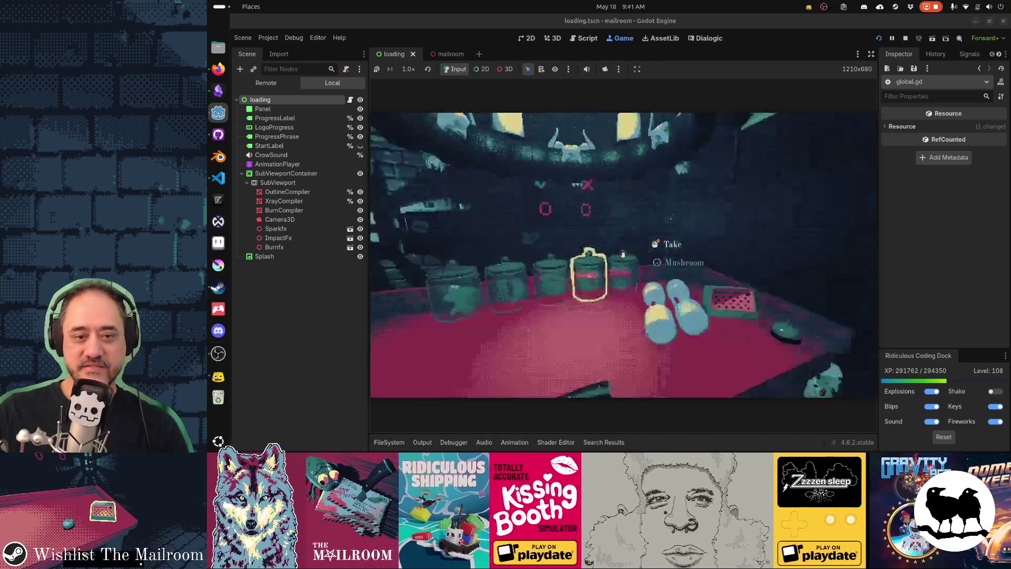
key("s")
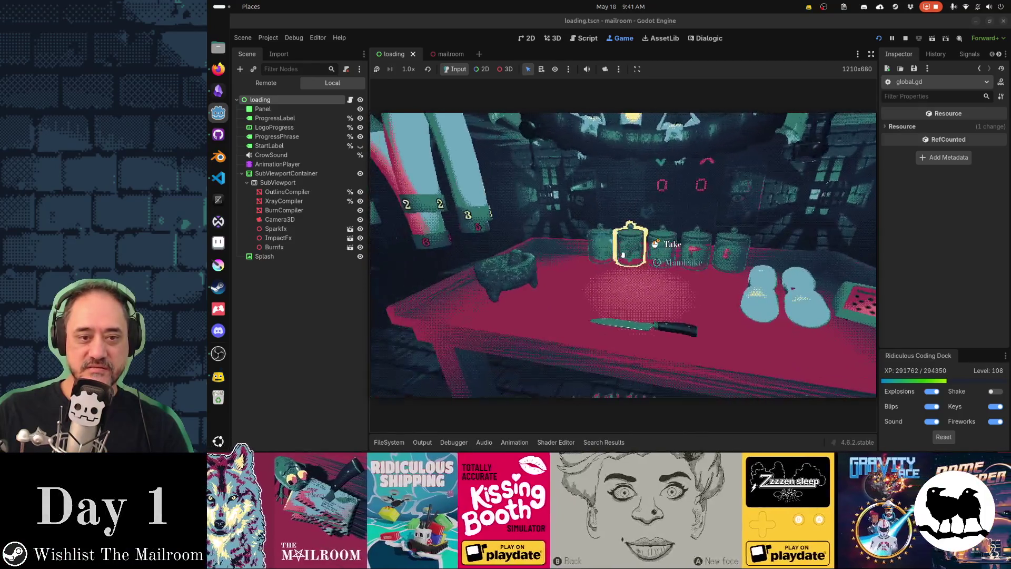
key("w")
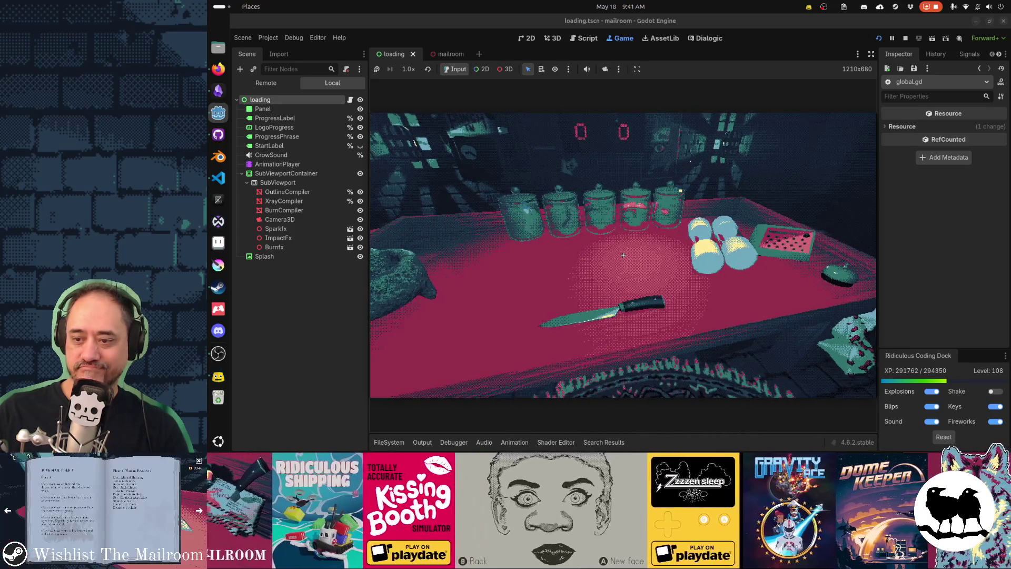
key("Escape")
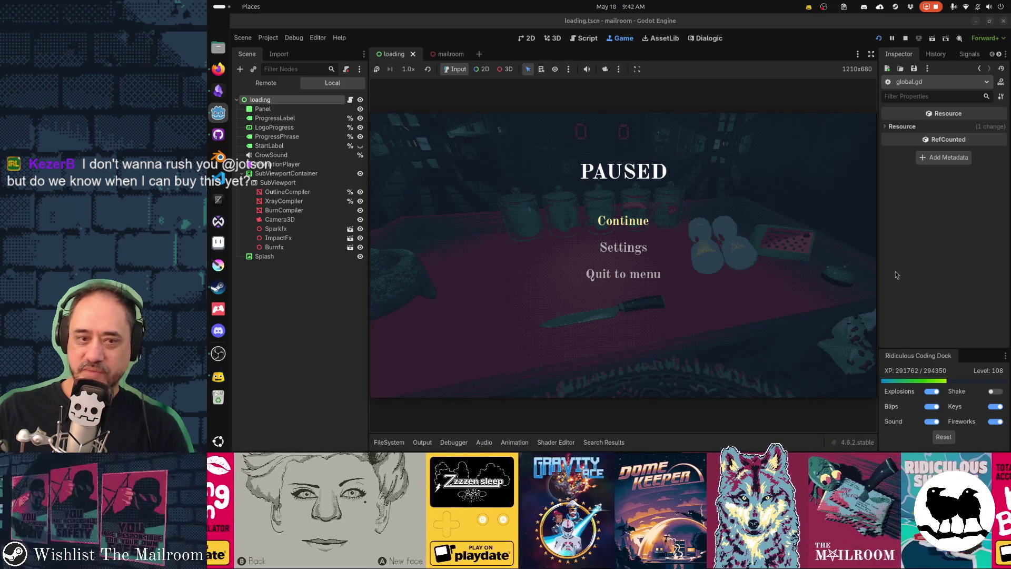
left_click(606, 221)
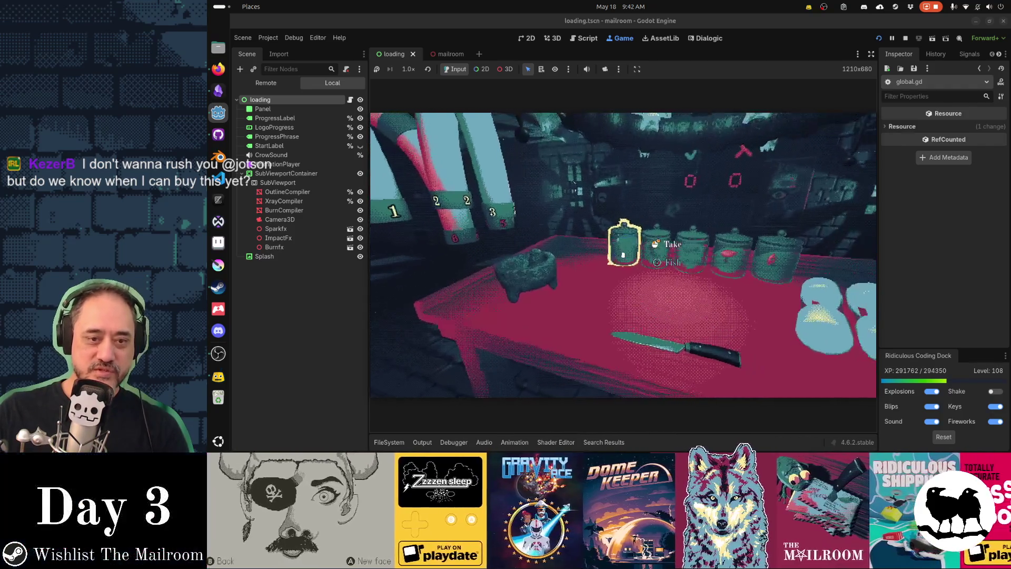
Step: Glance at the Gamedev TODO notes, pause the game again, and go to the Dialogic intercom character editor
key("alt+Tab")
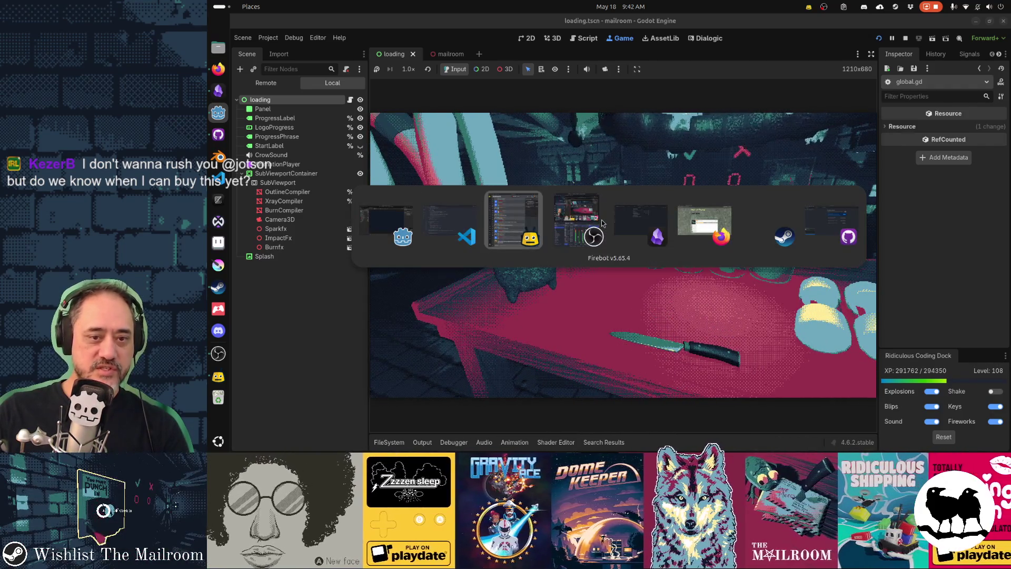
key("Tab")
key("Tab")
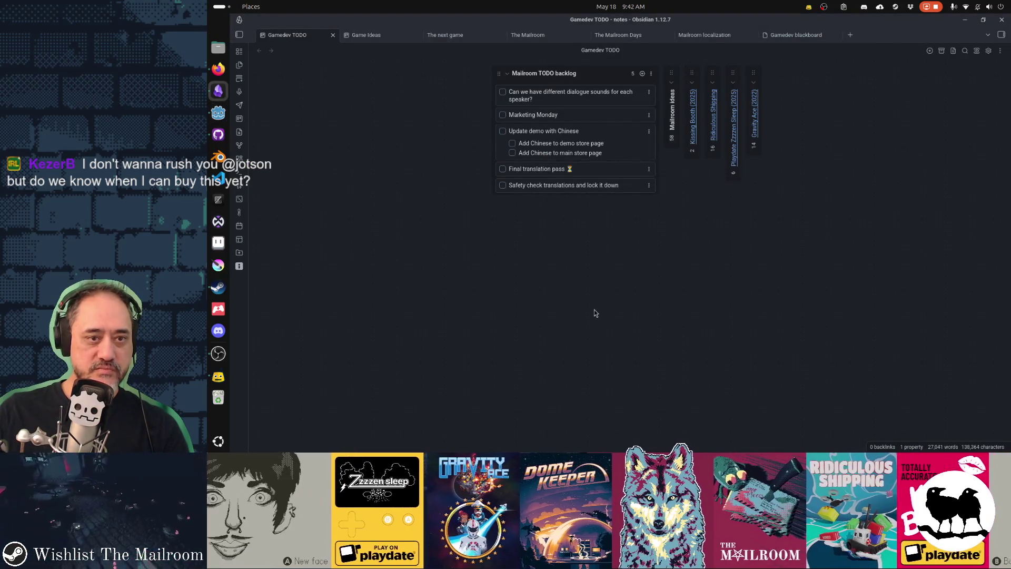
key("alt+Tab")
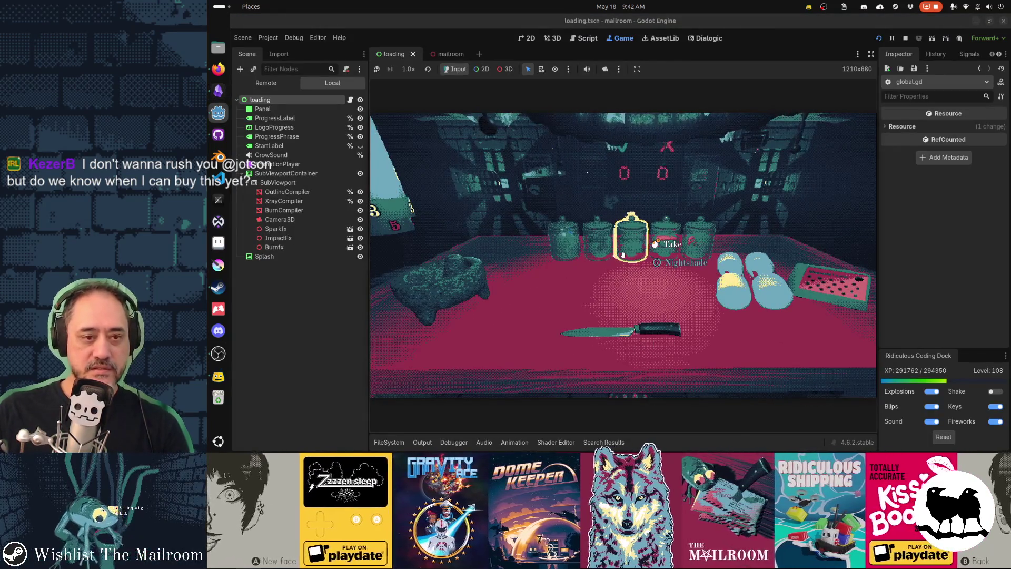
key("Escape")
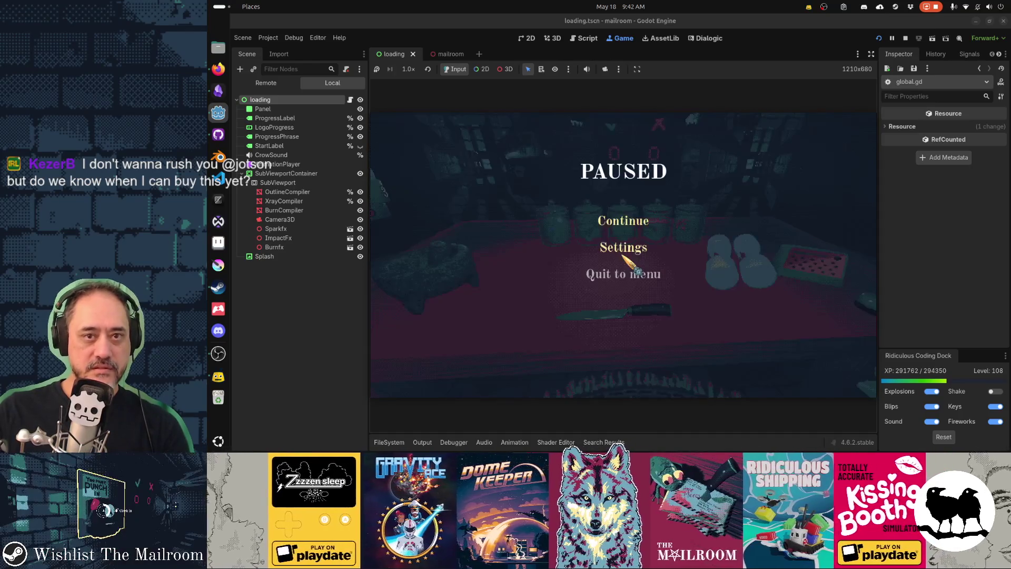
left_click(708, 38)
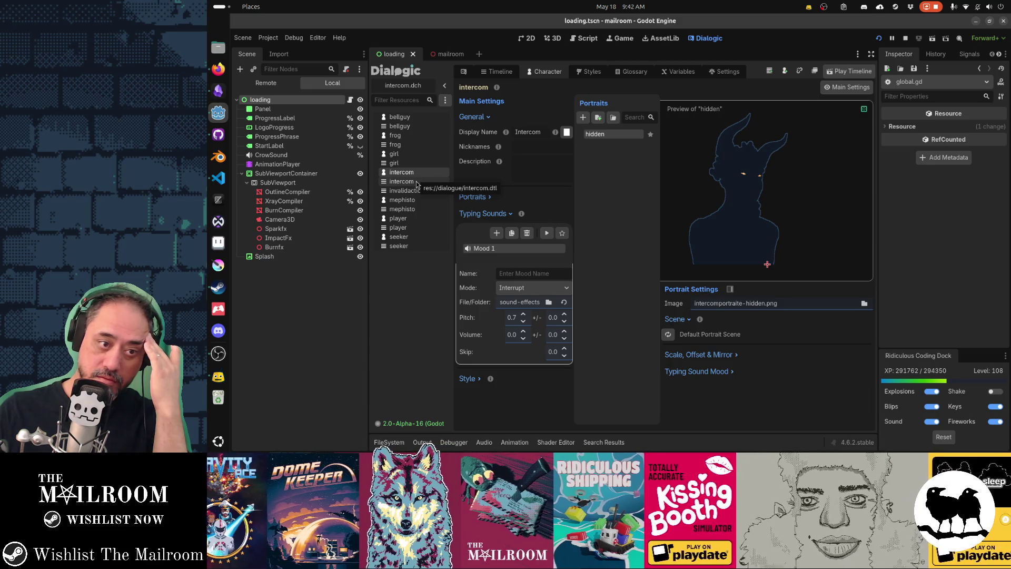
Step: End intercom.dtl with 'join frog right', 'frog: Bro, you did it.', [end_timeline], then save and run
left_click(417, 183)
left_click(673, 293)
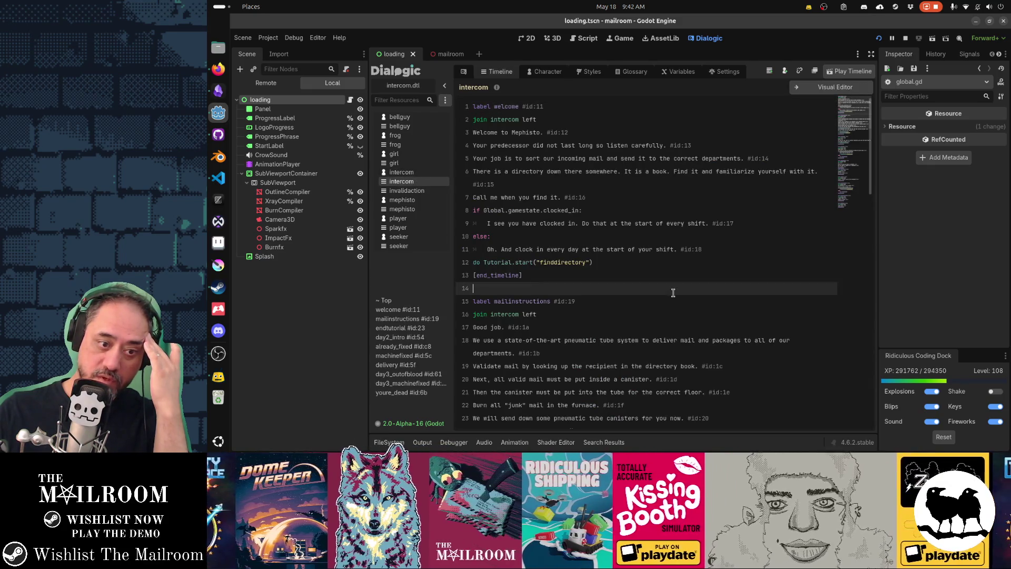
key("ctrl+End")
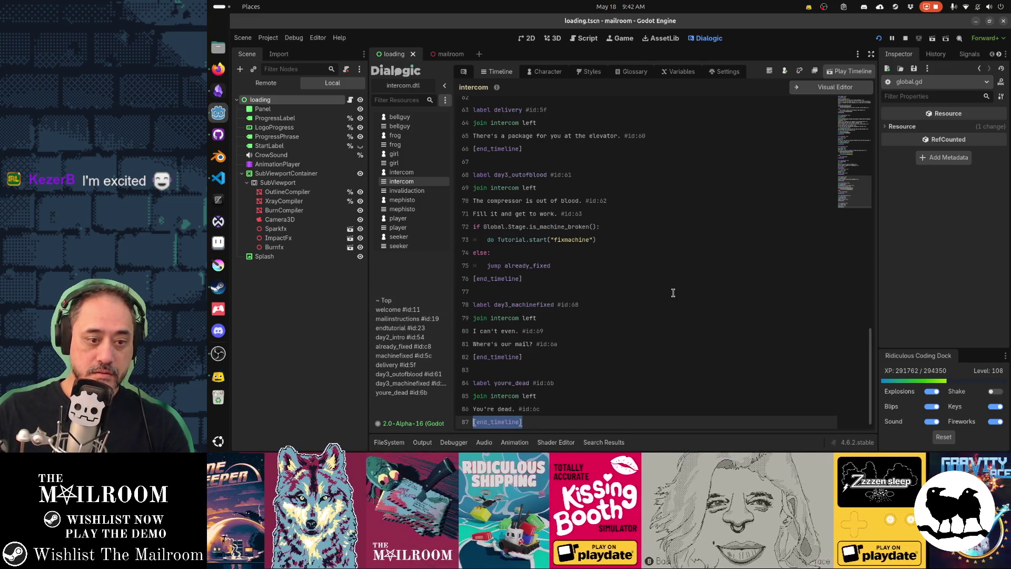
key("BackSpace")
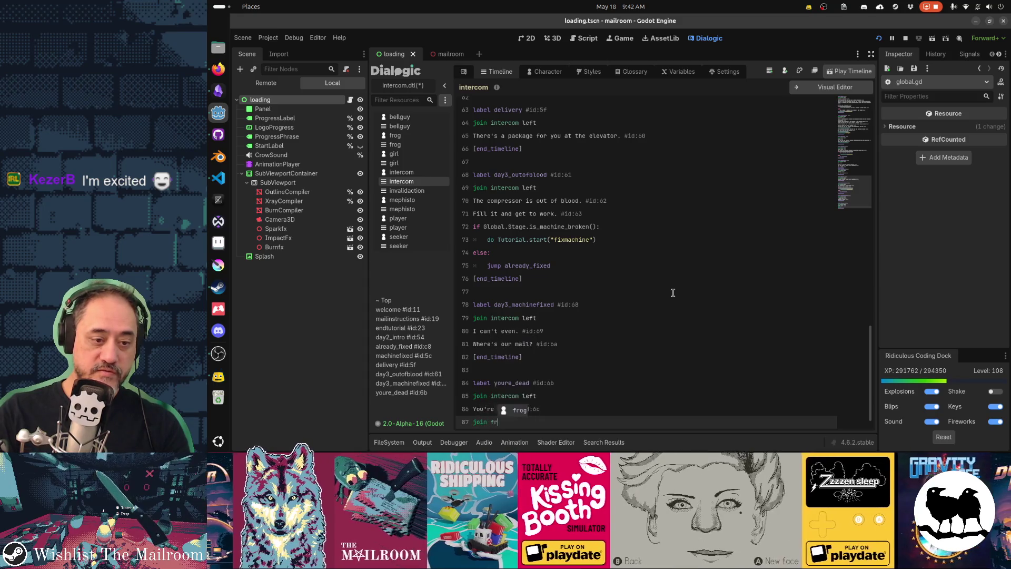
type("rog right")
key("Return")
type("frog: Bro, you did it.")
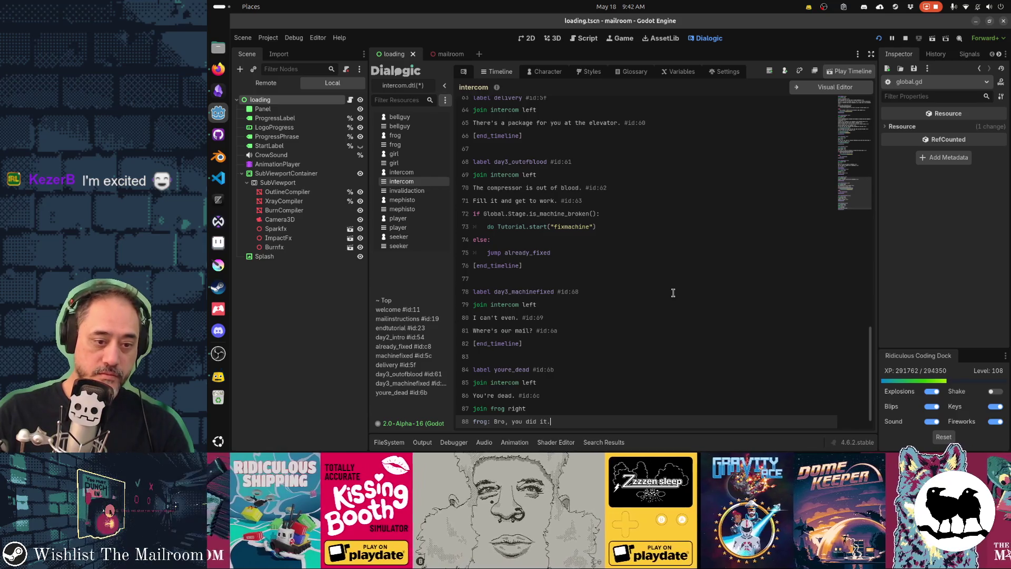
key("Return")
type("[end_timeline]")
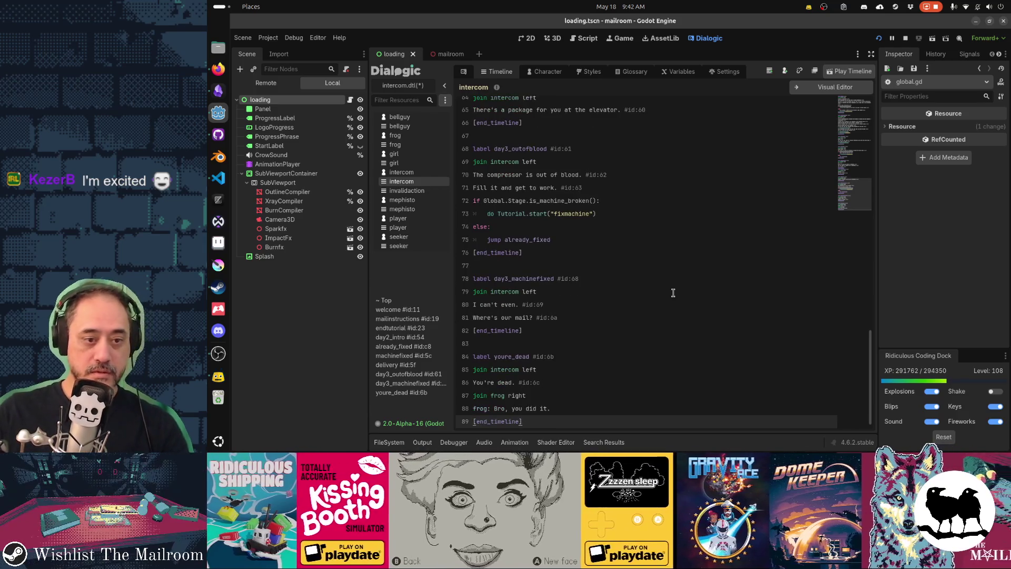
key("ctrl+s")
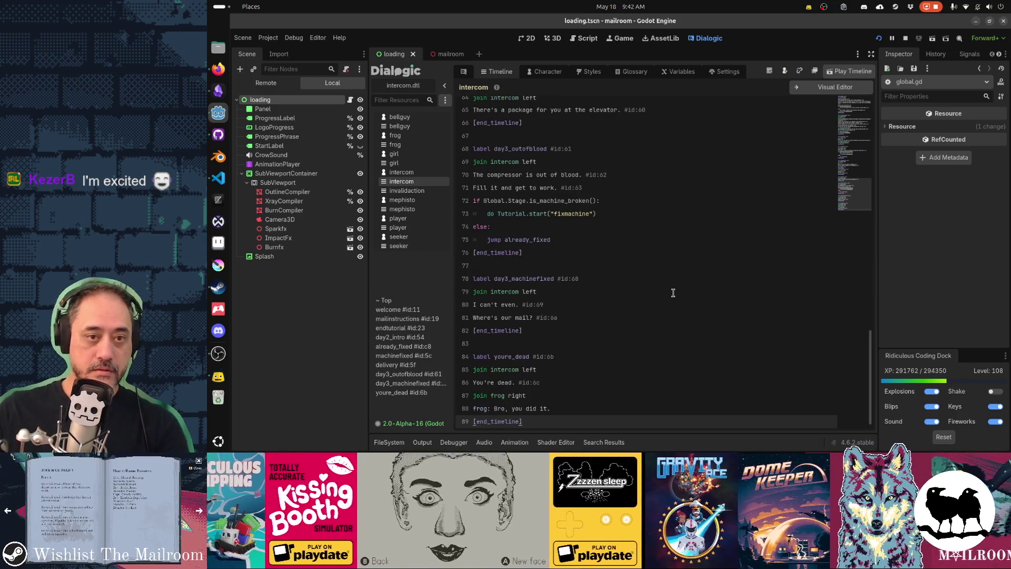
key("F5")
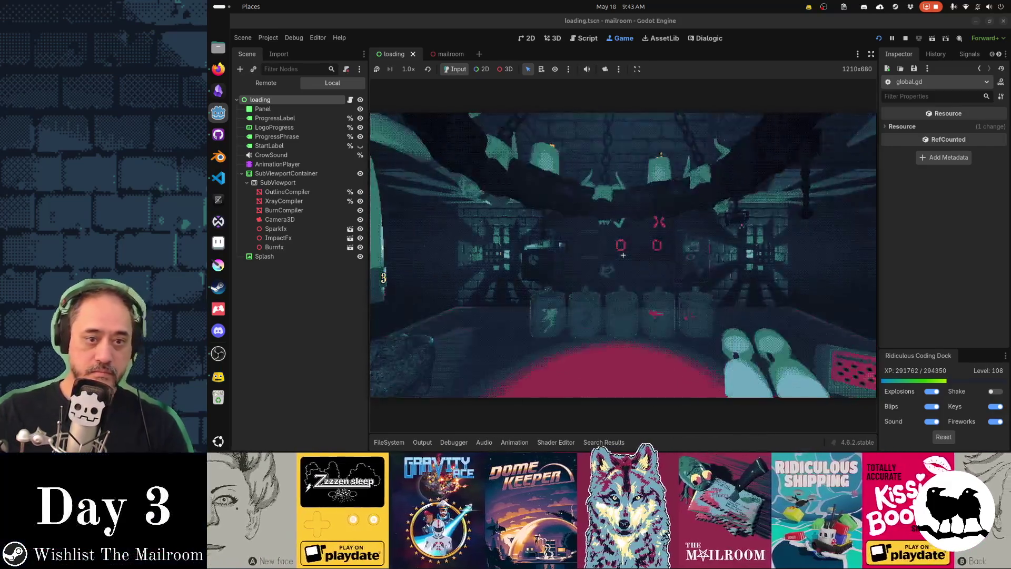
Step: Pause the running game, show global.gd in the script editor, and search for the consolecommands file
key("alt+Tab")
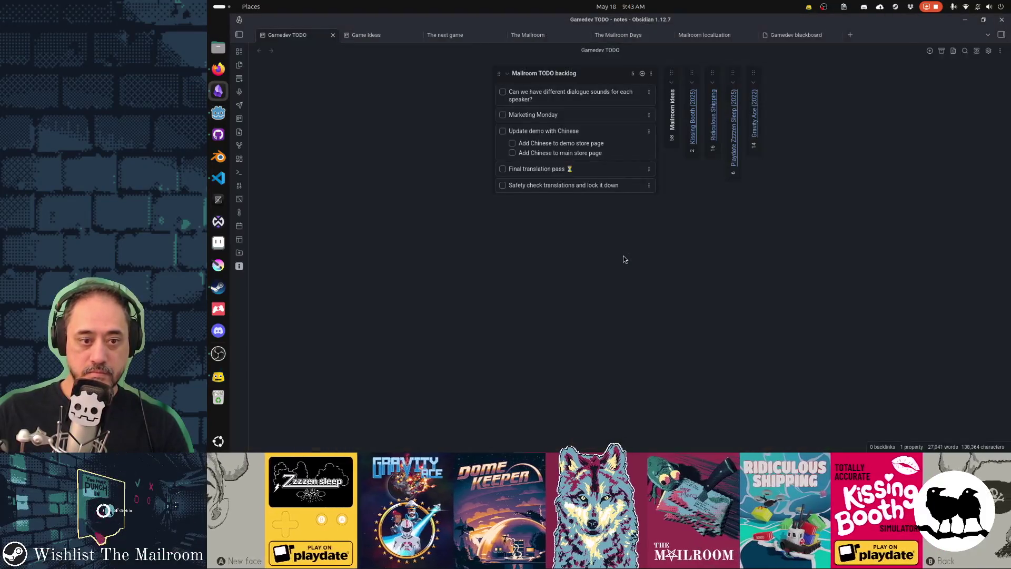
key("alt+Tab")
key("Escape")
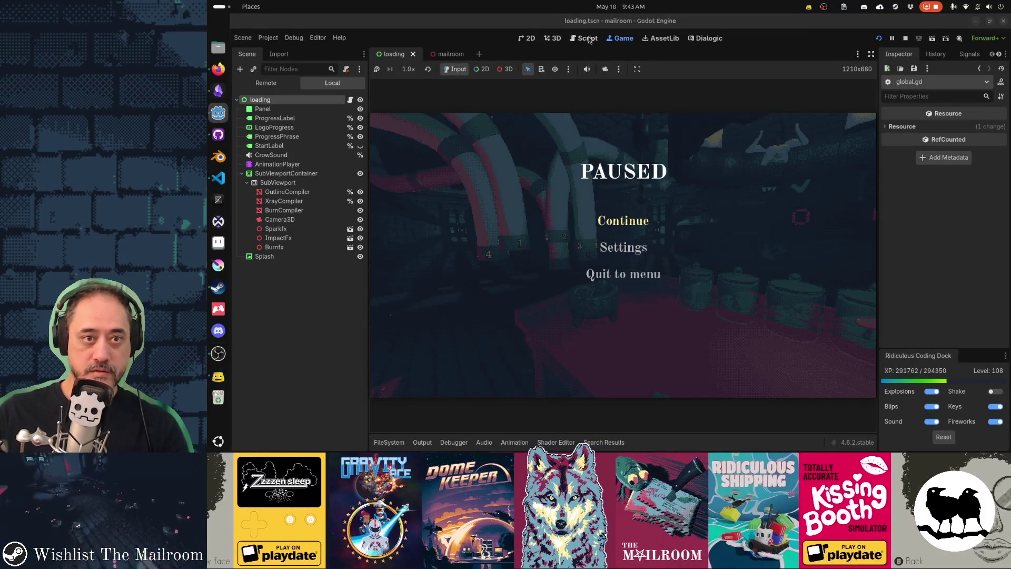
left_click(589, 40)
left_click(650, 223)
key("shift+alt+o")
type("consolecono")
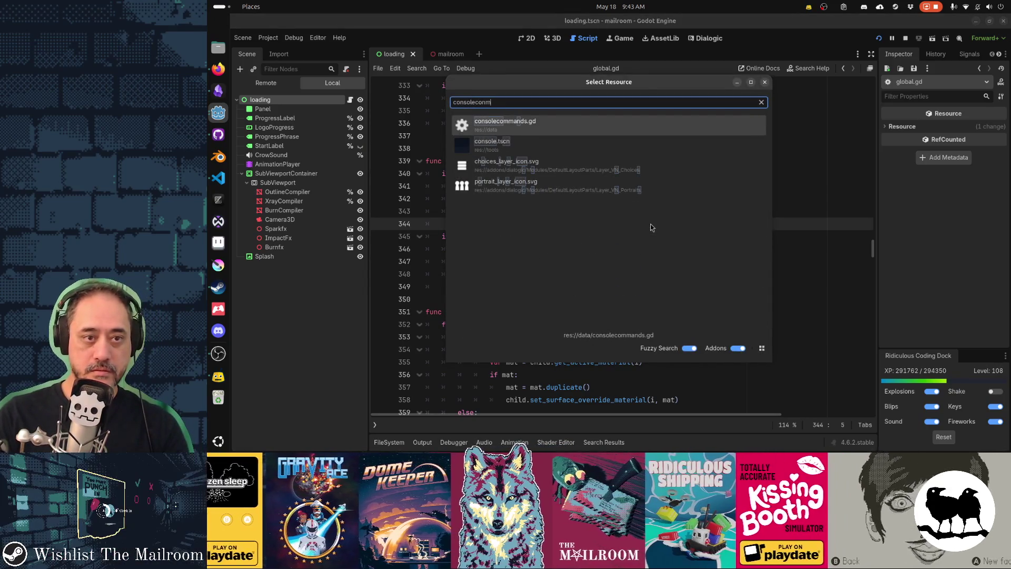
Step: Open consolecommands.gd from the quick file search
key("BackSpace")
key("BackSpace")
type("mm")
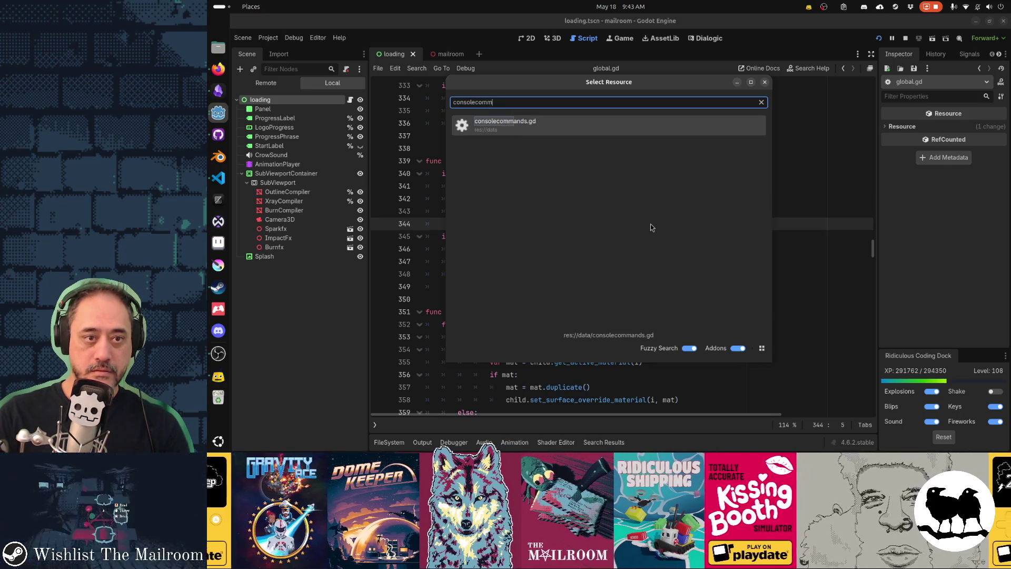
key("Return")
scroll(650, 223, "down", 2)
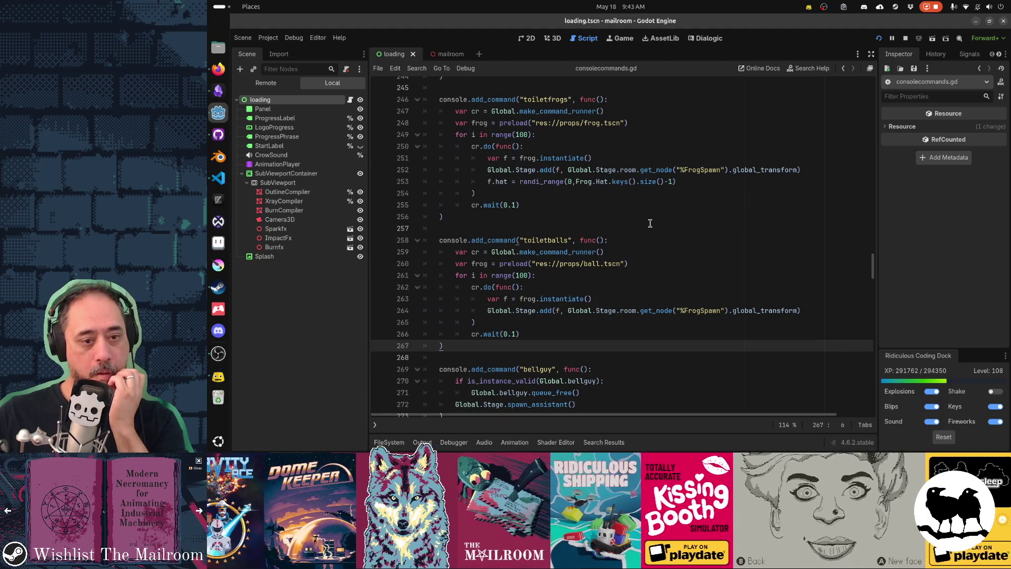
key("Down")
key("Down")
key("Down")
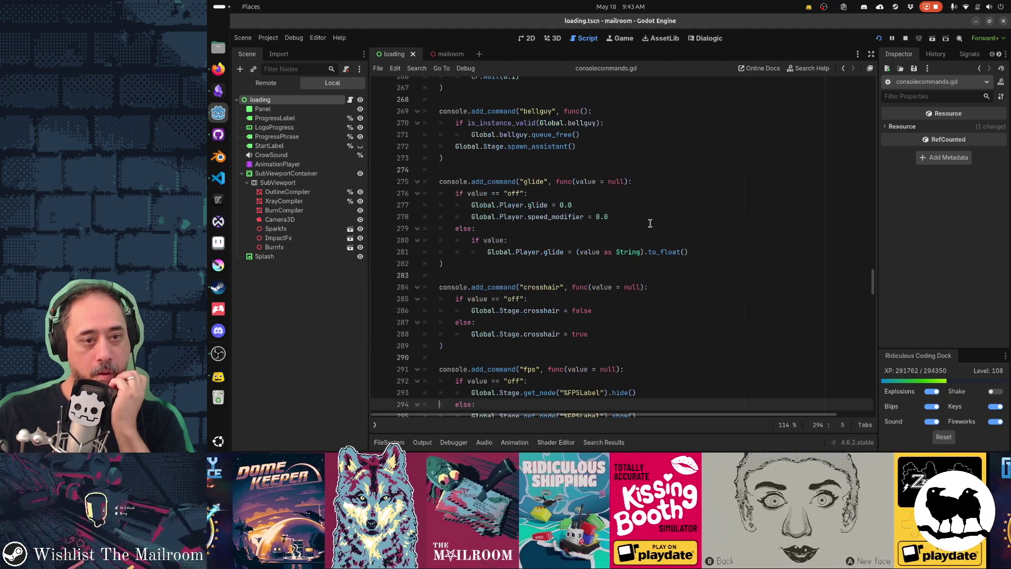
Step: Find the dialog command and move to the line that splits its values
key("ctrl+f")
type("dialog")
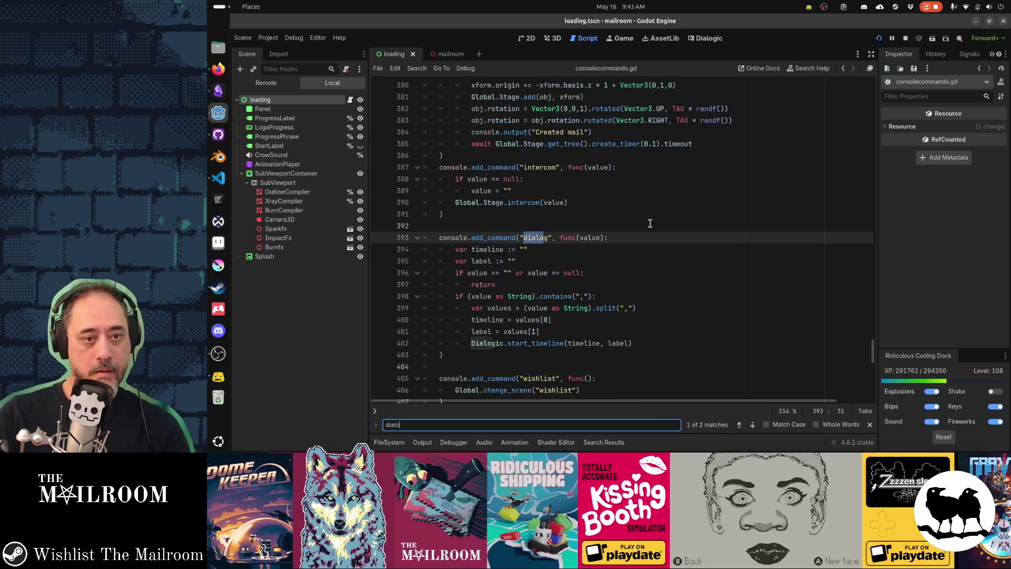
key("Escape")
key("Down")
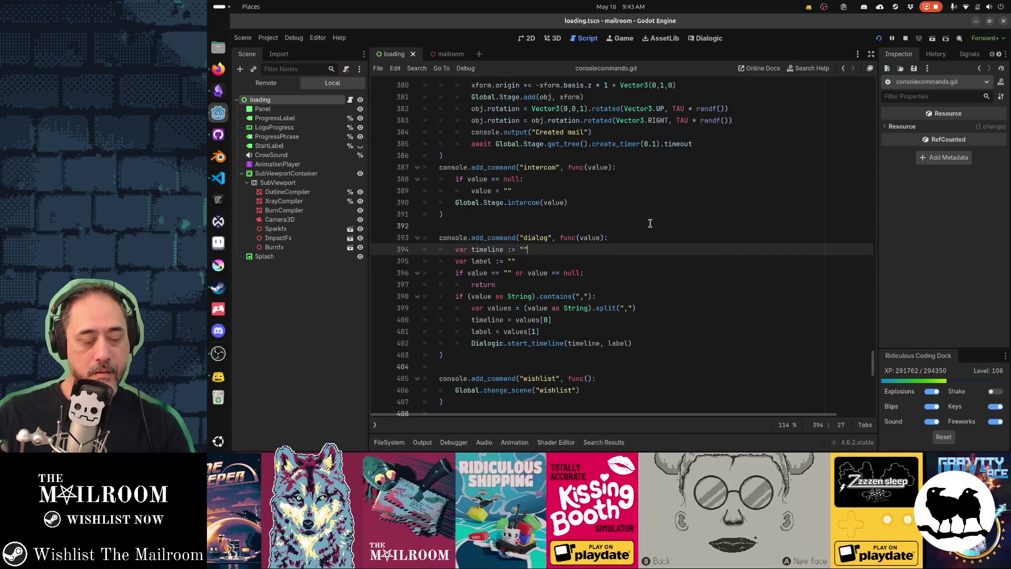
key("Down")
key("Down")
key("Down")
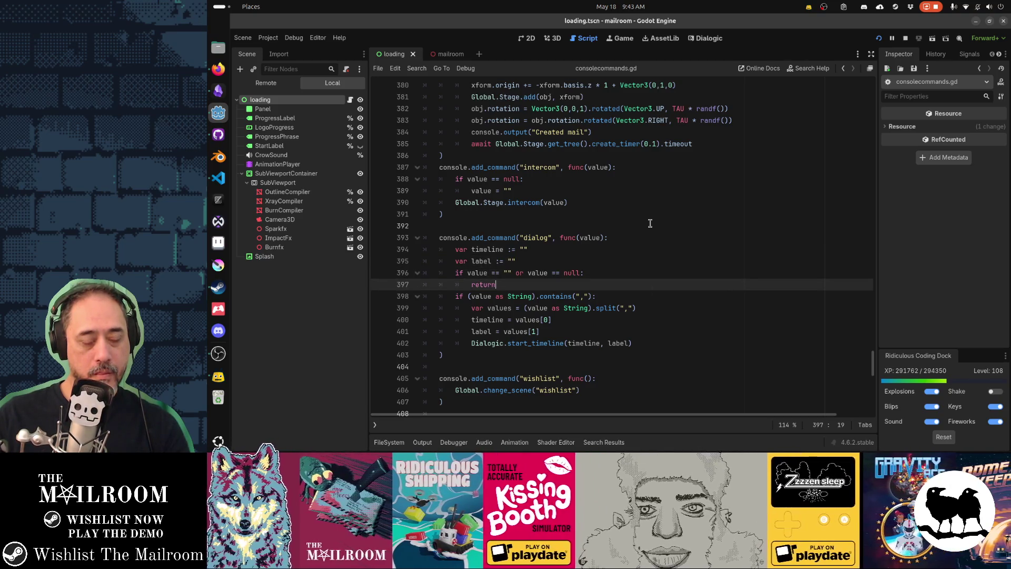
key("Return")
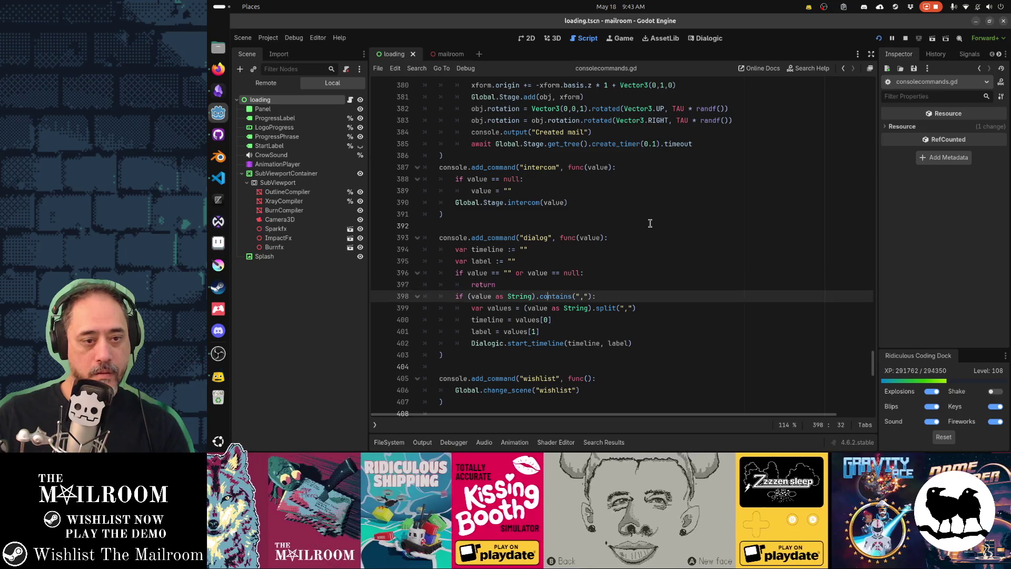
Step: Add a prints(values) line below the split, save the script, and show the output log
key("ctrl+x")
key("End")
key("Return")
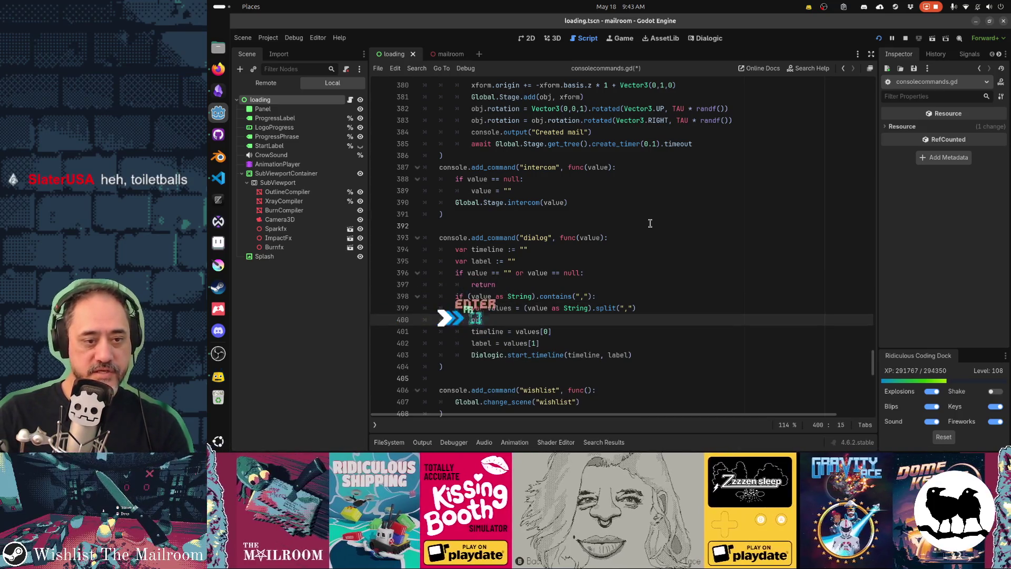
type("prints(values))")
key("ctrl+s")
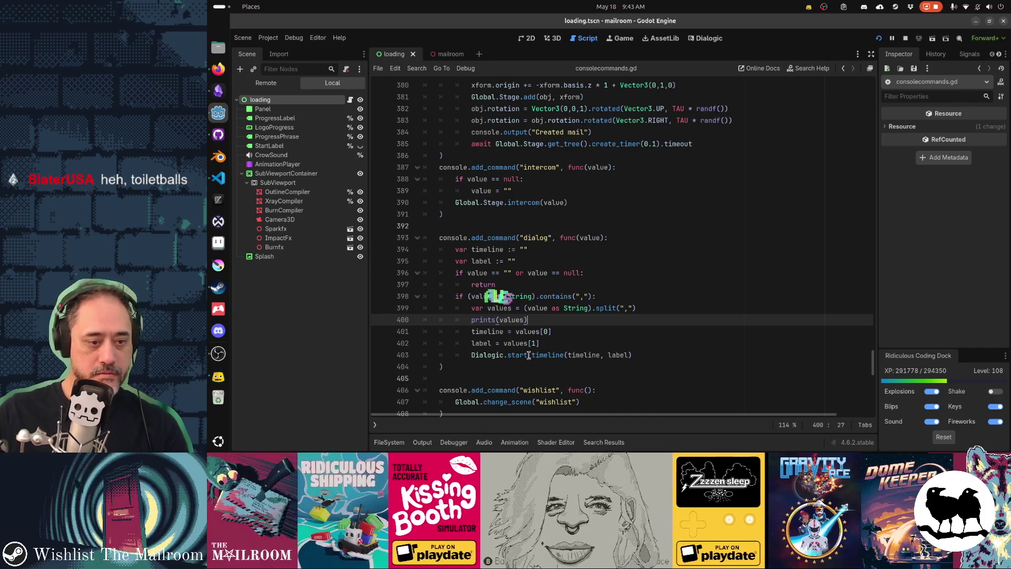
left_click(427, 442)
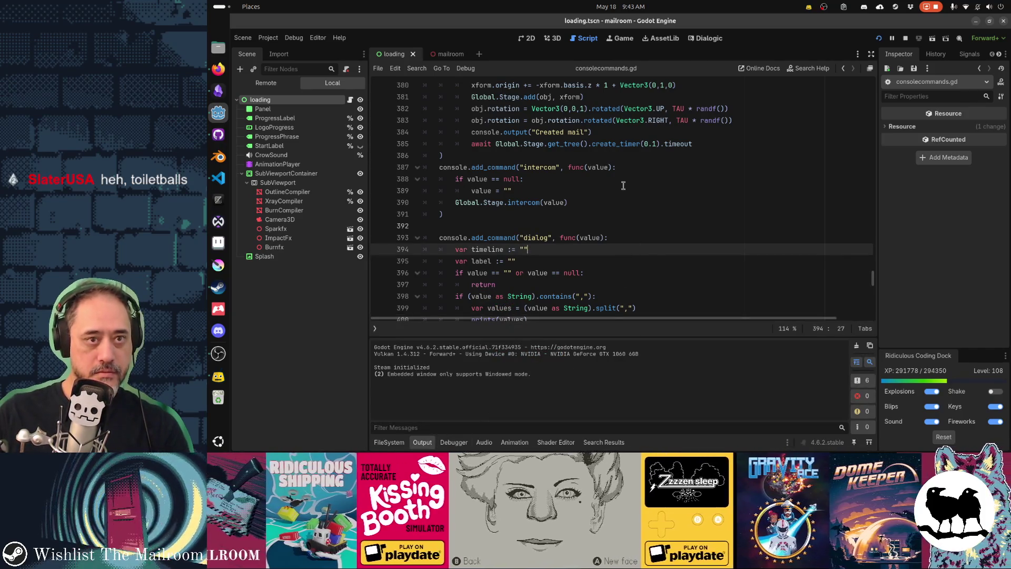
Step: Resume the game, run 'dialog intercom' in the in-game console, then pause and return to the script
left_click(619, 39)
left_click(623, 176)
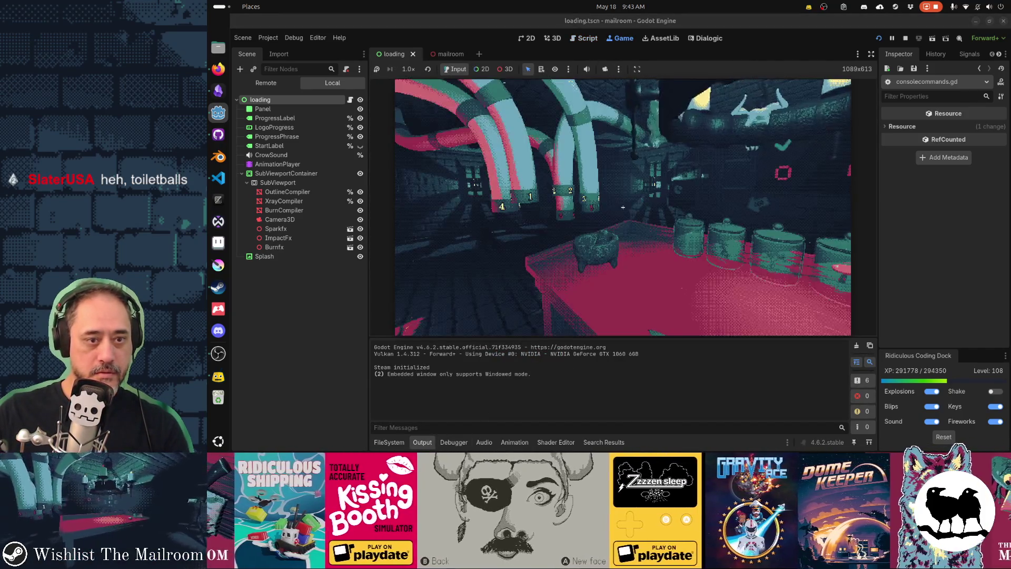
key("grave")
type("dialog intercom,youredo")
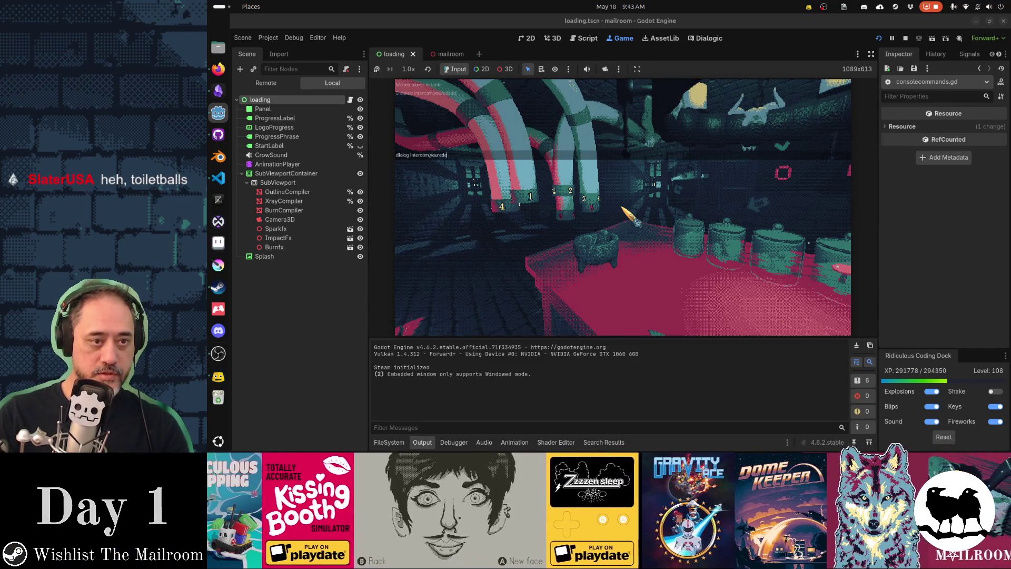
key("Return")
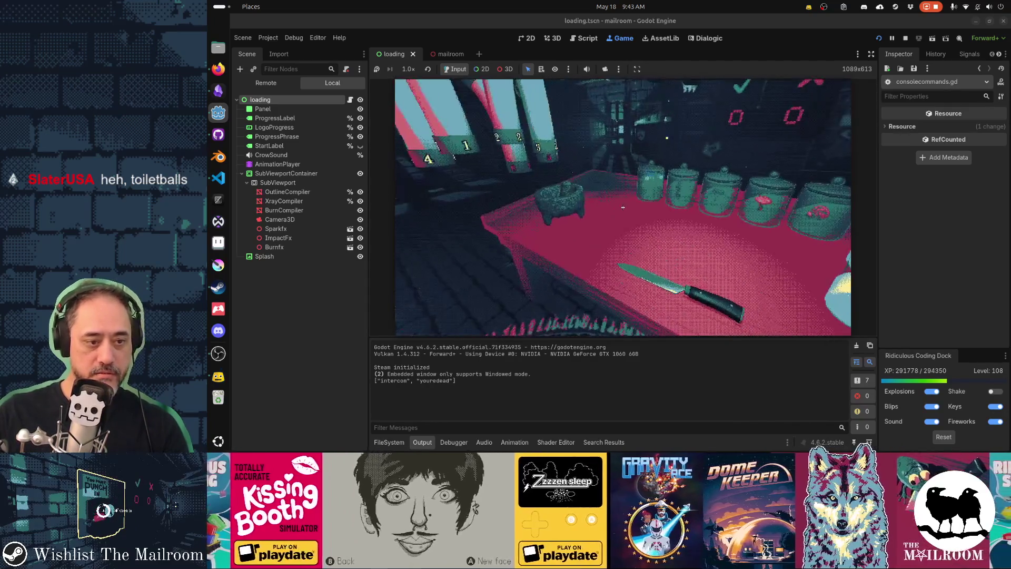
key("Escape")
key("ctrl+F3")
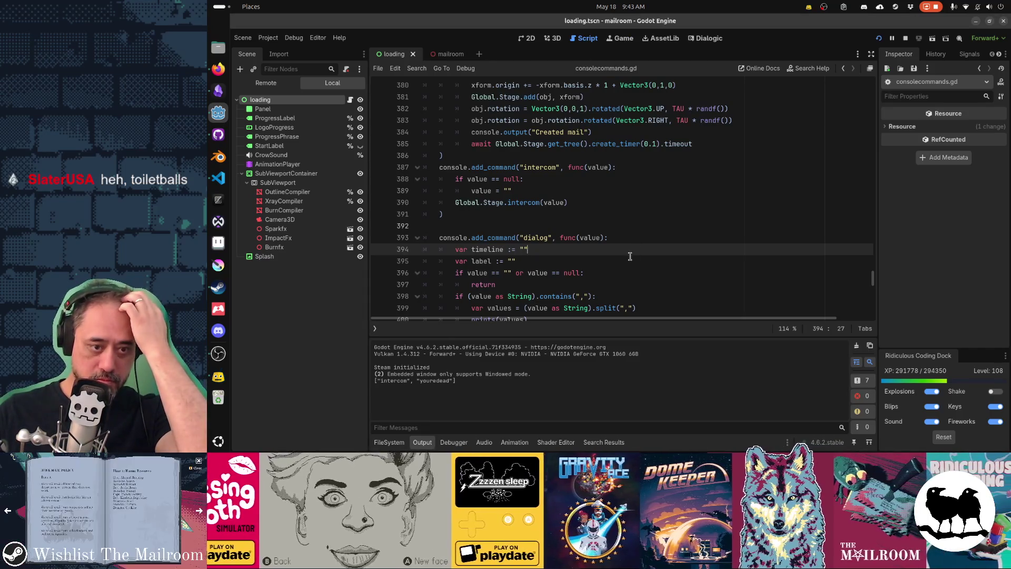
Step: Search the project files for 'dialogic.' calls, excluding the addons folder
scroll(634, 251, "down", 3)
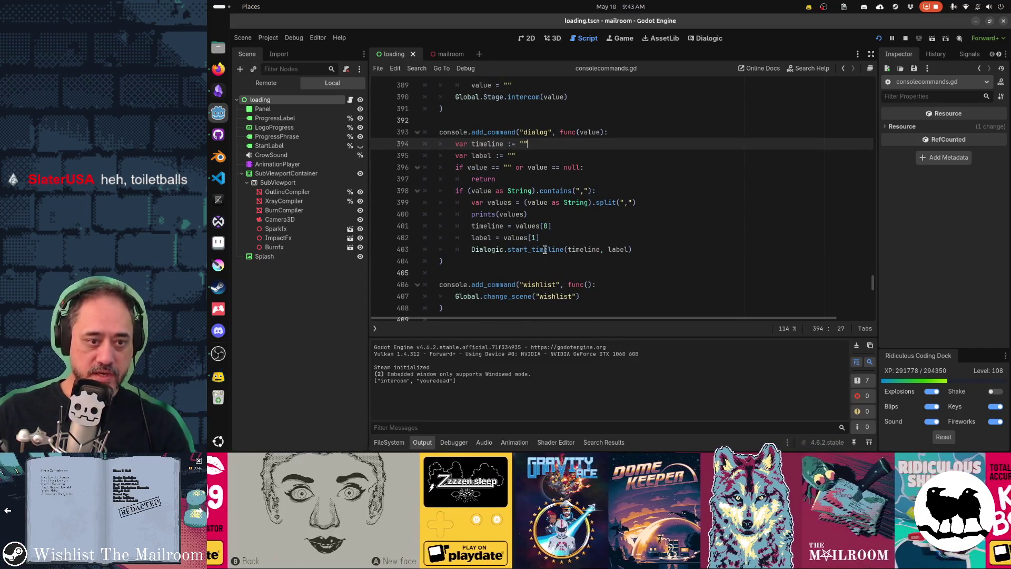
key("ctrl+shift+f")
type("dialogic.")
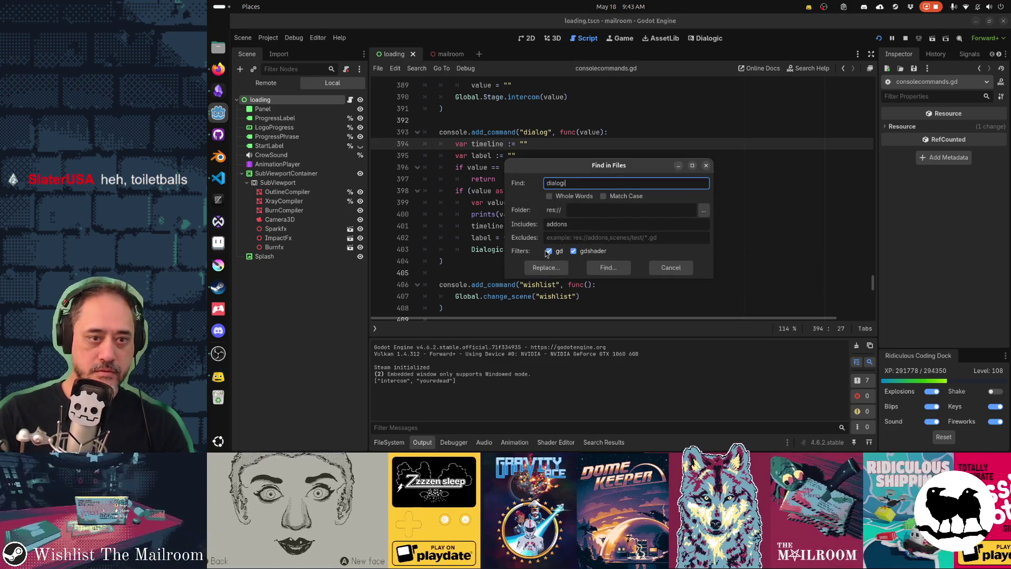
key("Return")
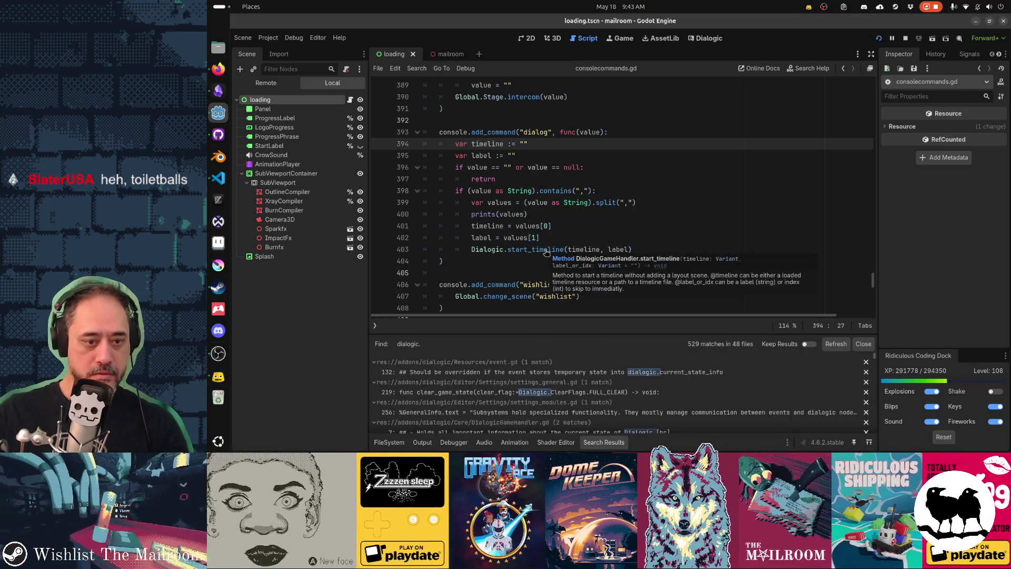
scroll(540, 410, "down", 2)
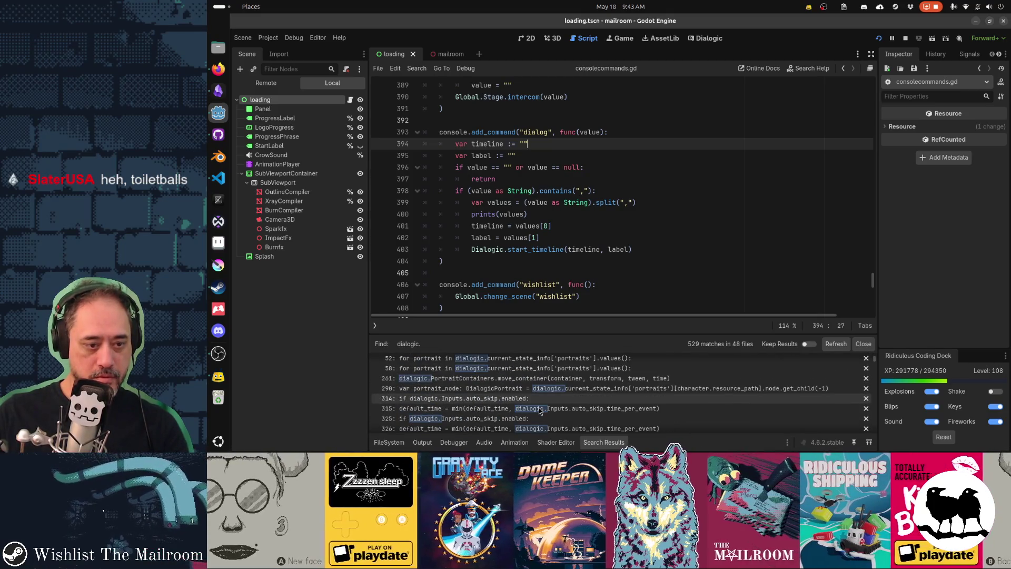
scroll(539, 410, "down", 5)
key("ctrl+shift+f")
left_click(600, 237)
type("add")
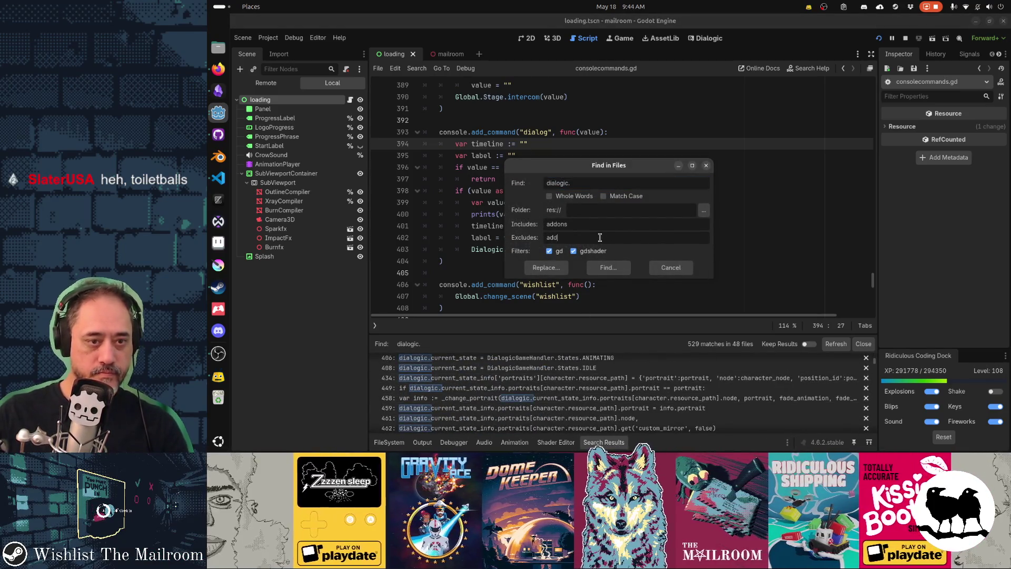
type("s")
key("Return")
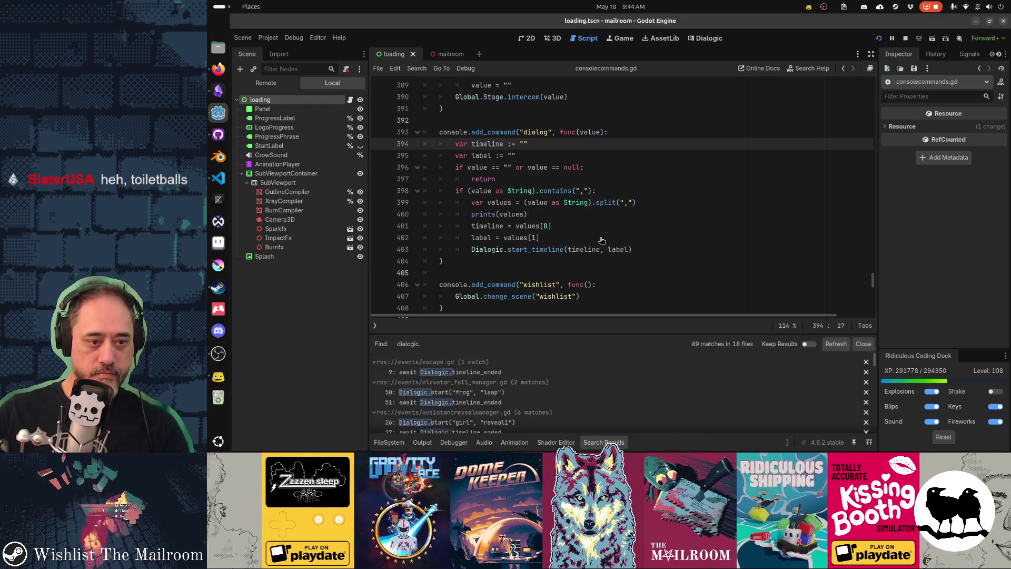
Step: Replace start_timeline with start in the dialog command's call and save
double_click(545, 249)
type("start")
key("ctrl+s")
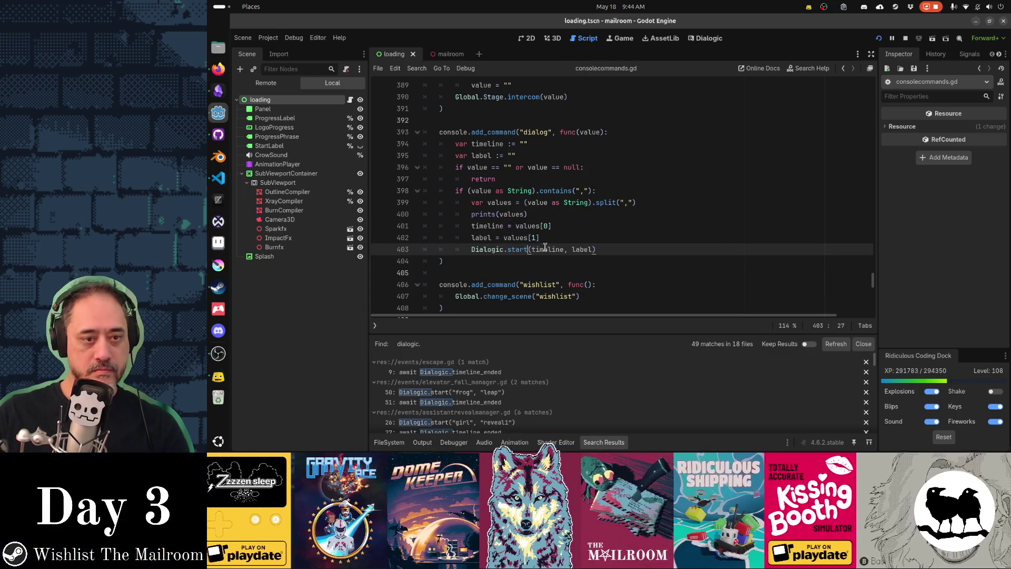
Step: Back in the running game, run 'dialog intercom youredead' from the console and pause
key("alt+Tab")
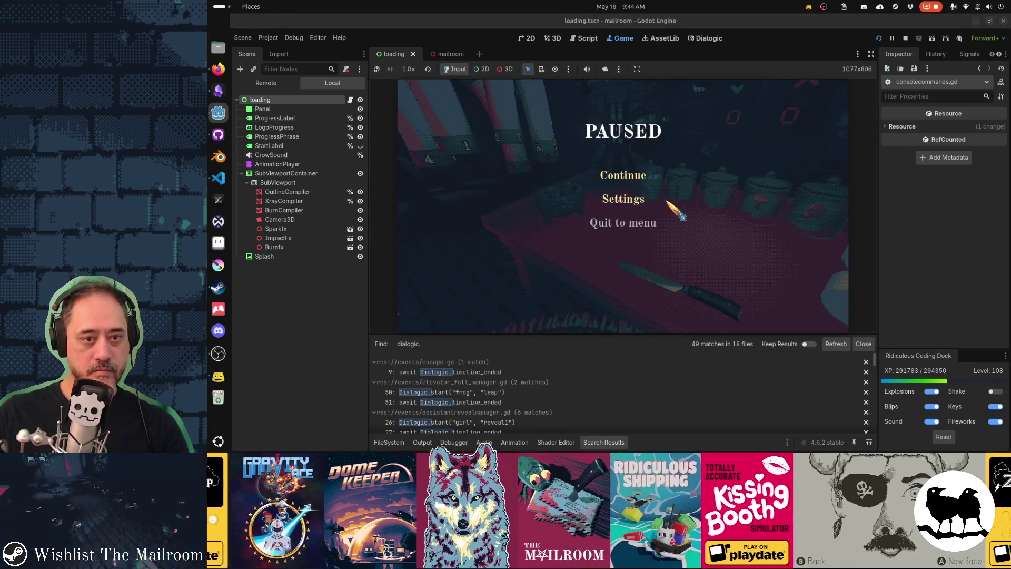
left_click(621, 174)
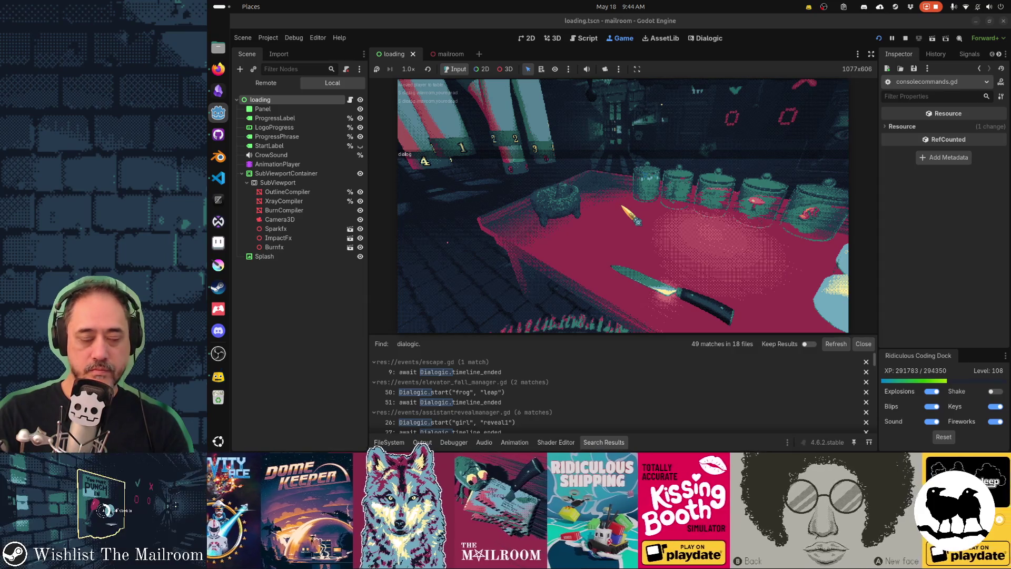
type("intercom yourde")
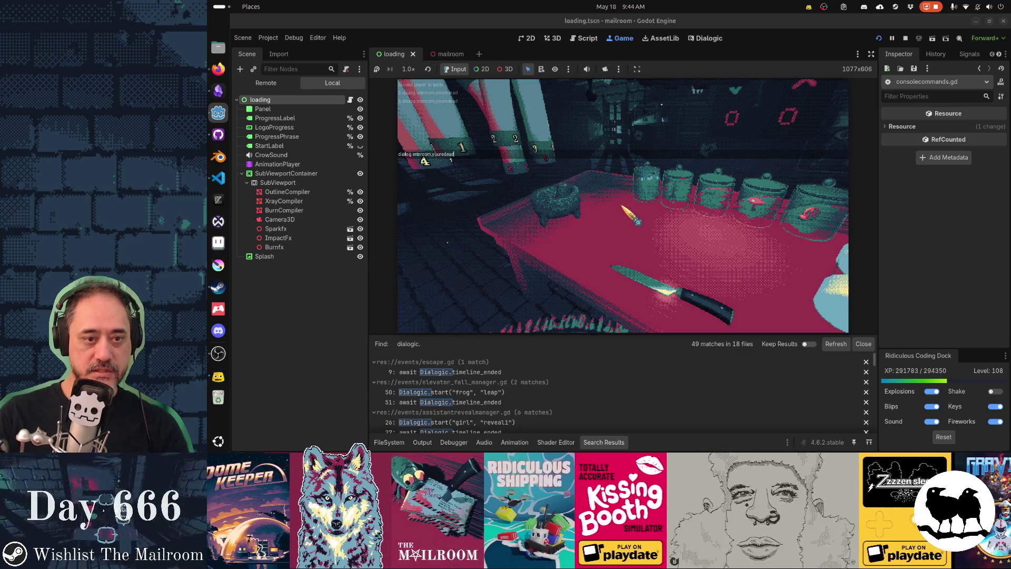
key("Return")
key("Escape")
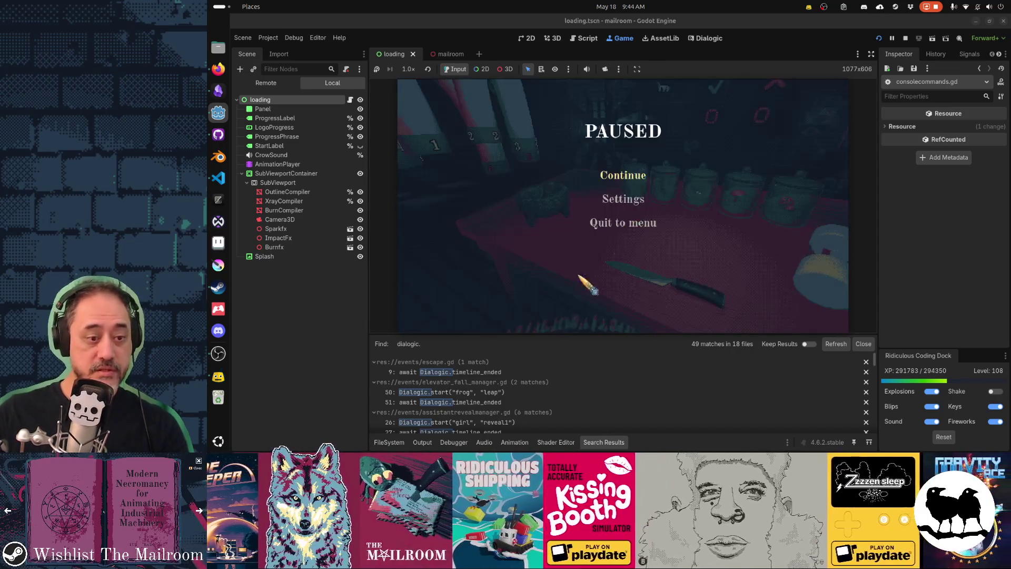
Step: Clear the Output log and return to the script editor
left_click(423, 442)
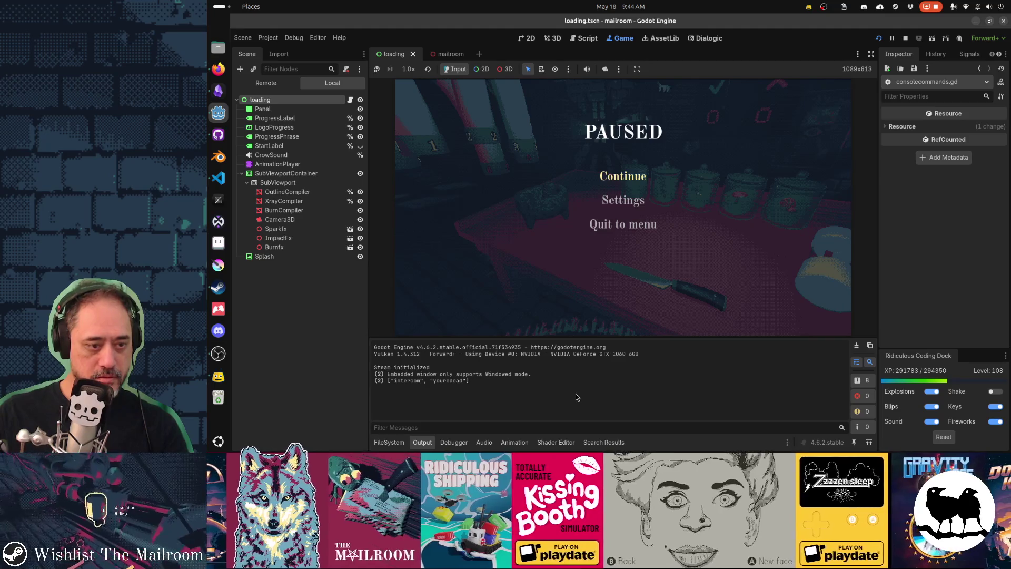
left_click(856, 346)
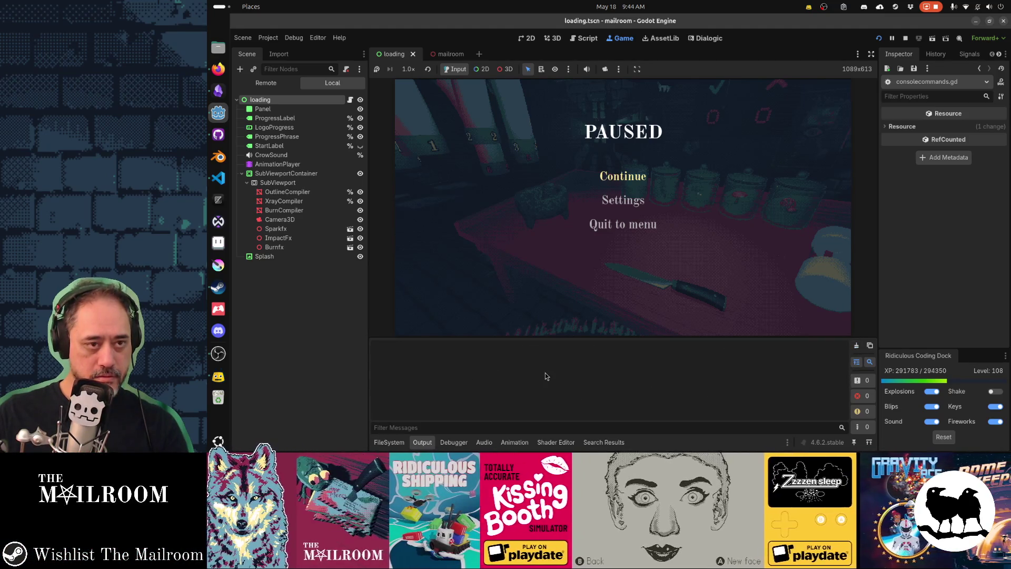
key("ctrl+F3")
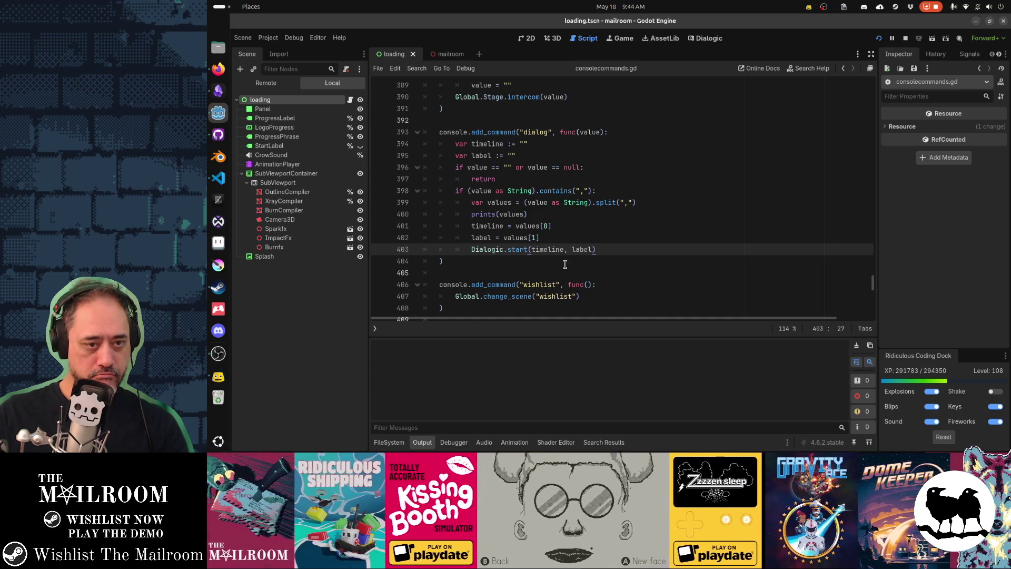
Step: Select the youre_dead label name in the Dialogic intercom timeline
left_click(695, 40)
scroll(512, 258, "down", 3)
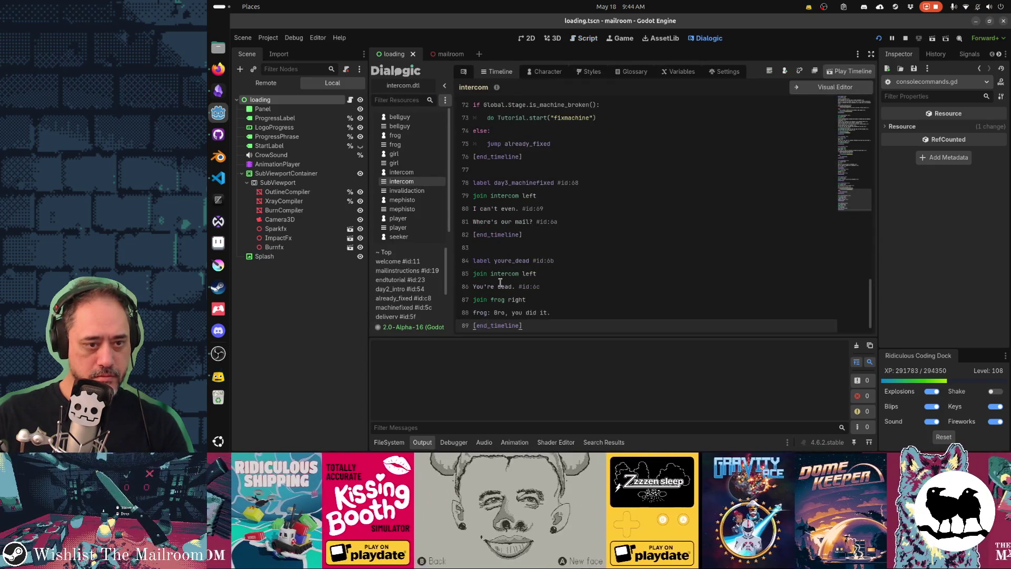
double_click(511, 260)
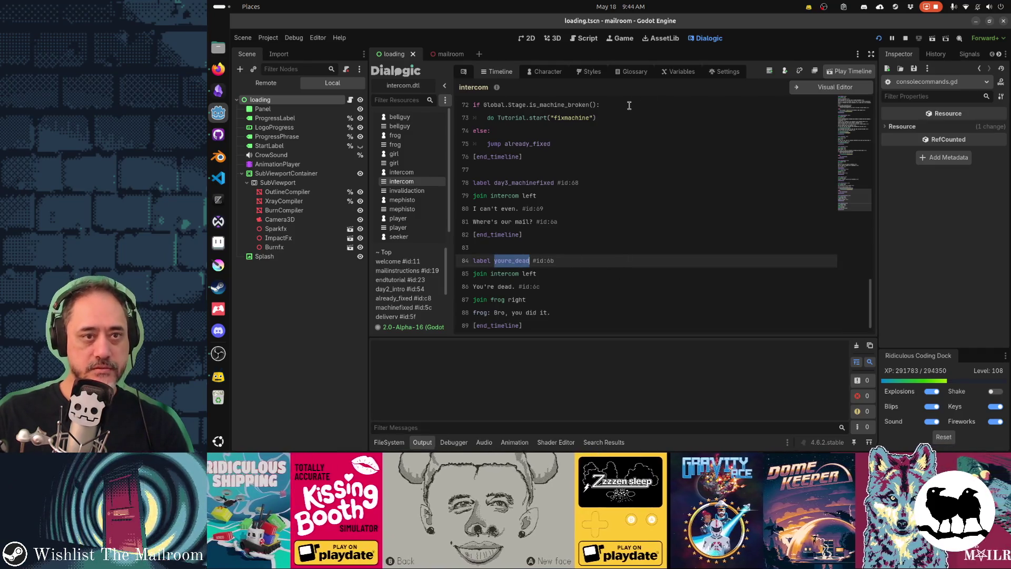
Step: Resume the game, run 'dialog intercom youre_dead' in the console, and advance through the frog's line
left_click(620, 38)
left_click(602, 173)
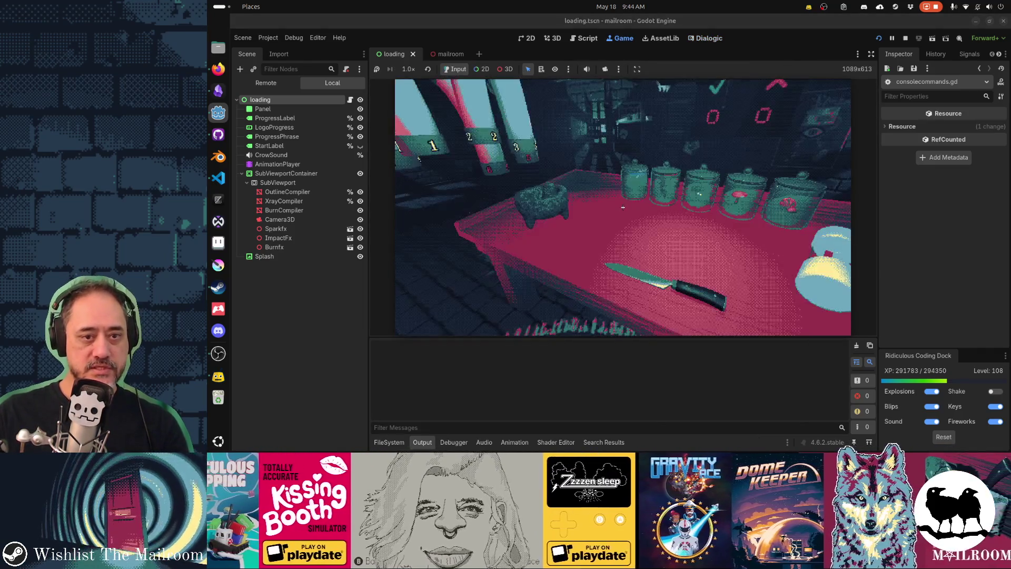
type("dialog")
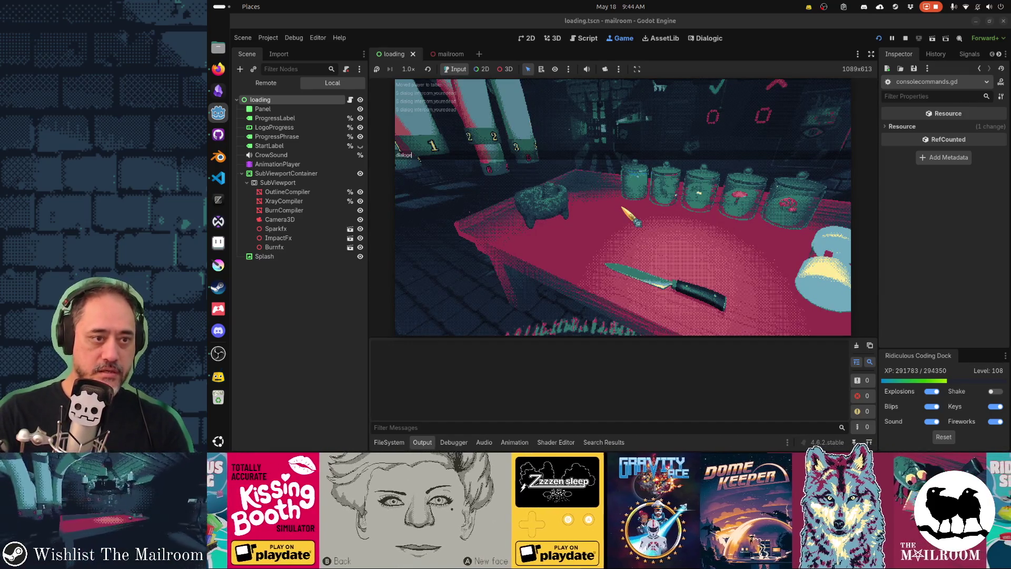
type(" intercom youre_dead")
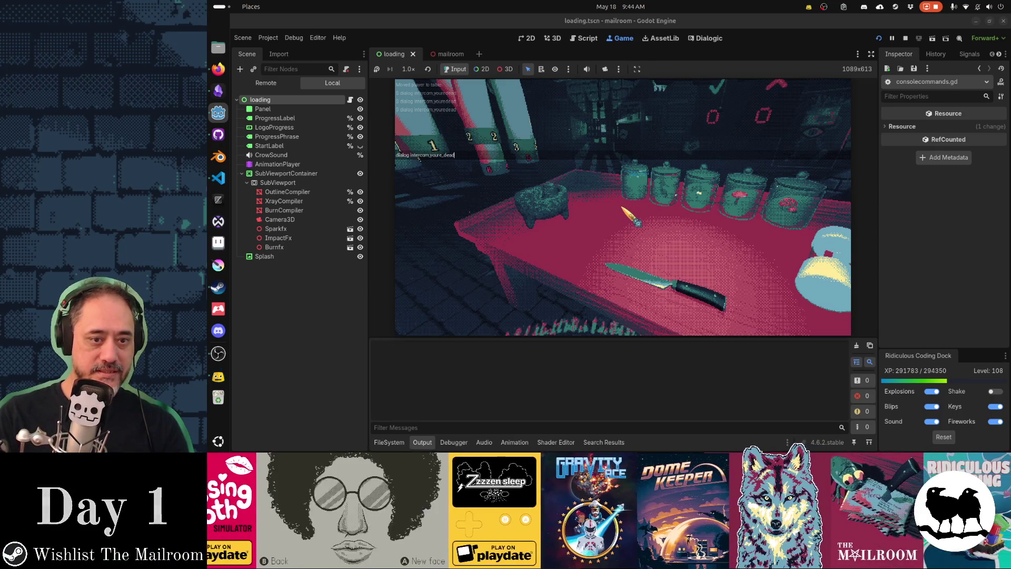
key("Return")
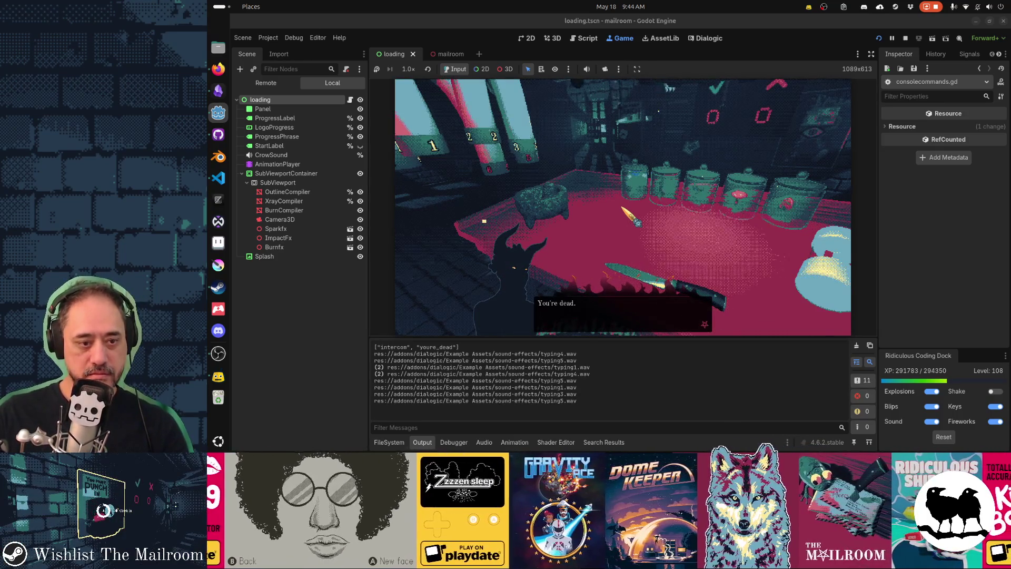
key("Return")
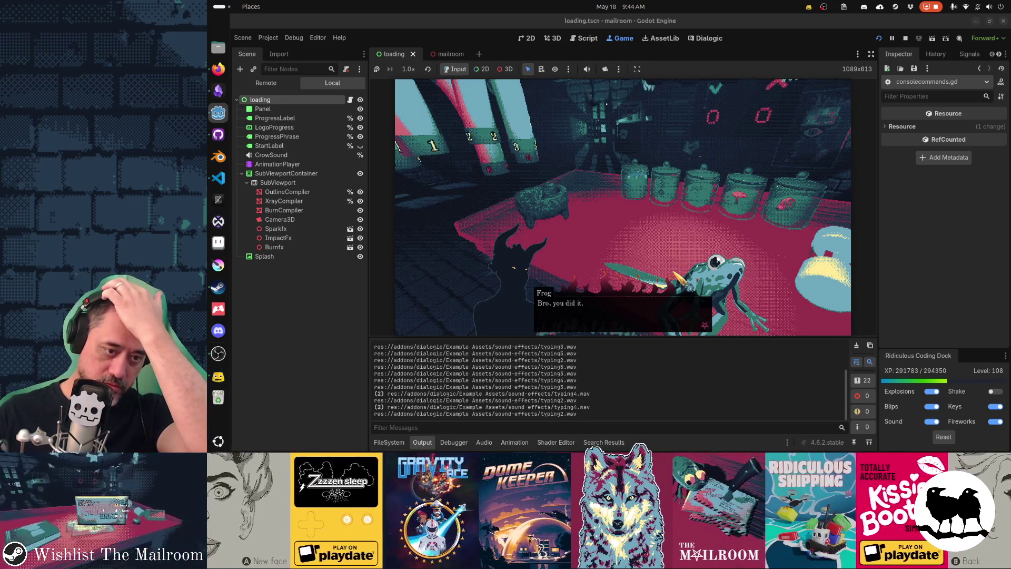
key("Return")
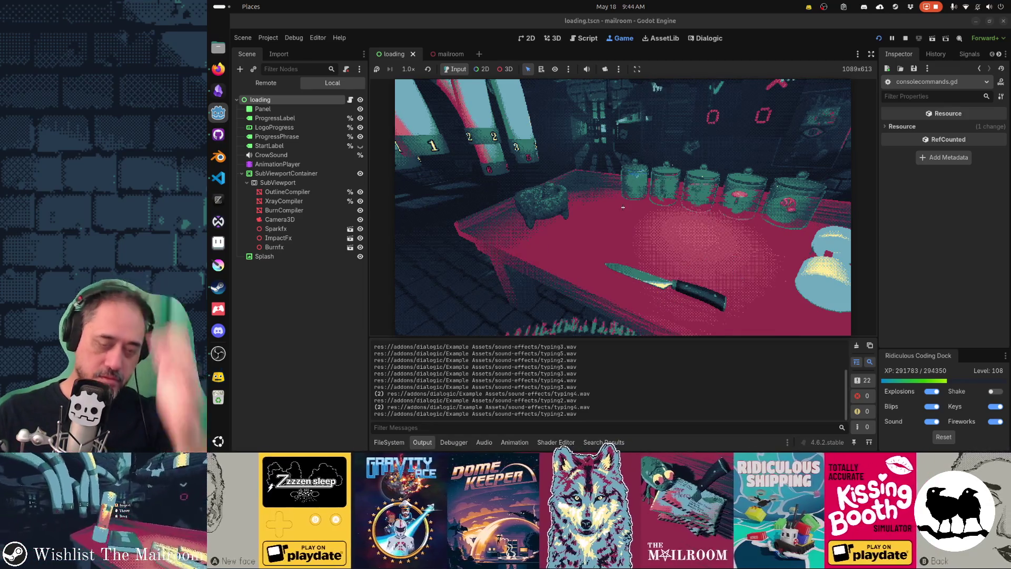
Step: Rerun the command from the console and advance again to the frog's 'Bro, you did it.'
key("grave")
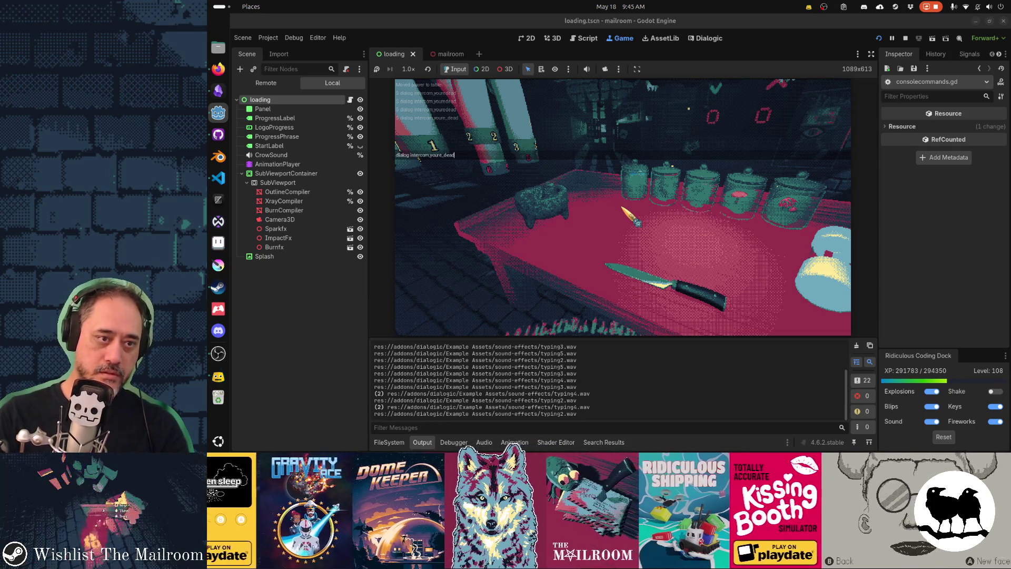
key("Return")
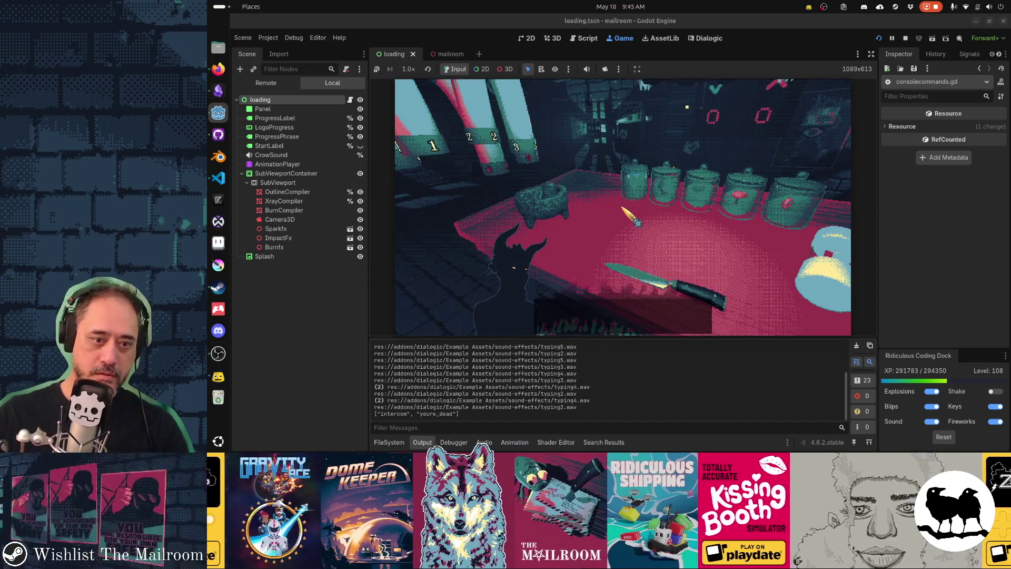
left_click(628, 308)
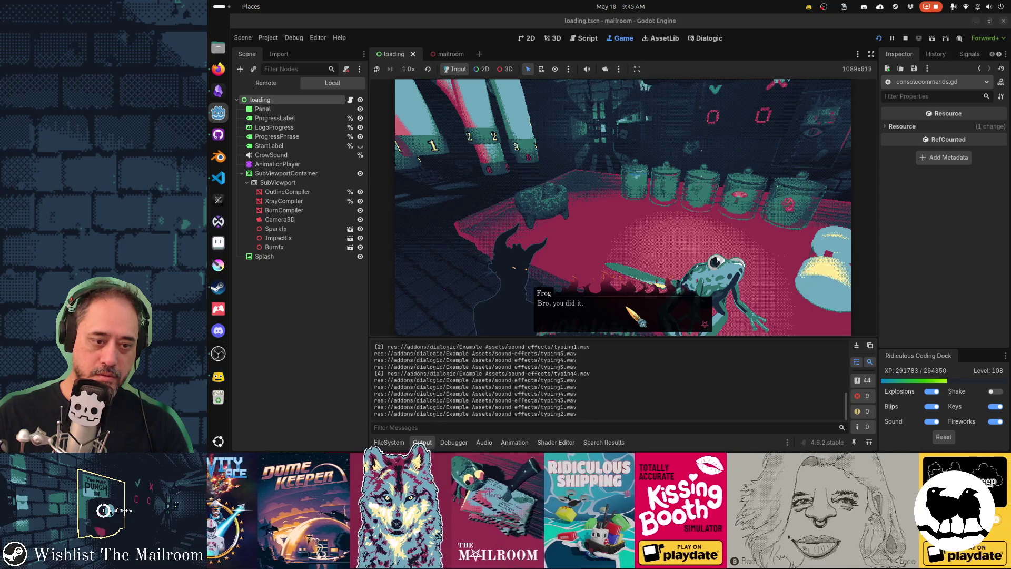
key("alt+Tab")
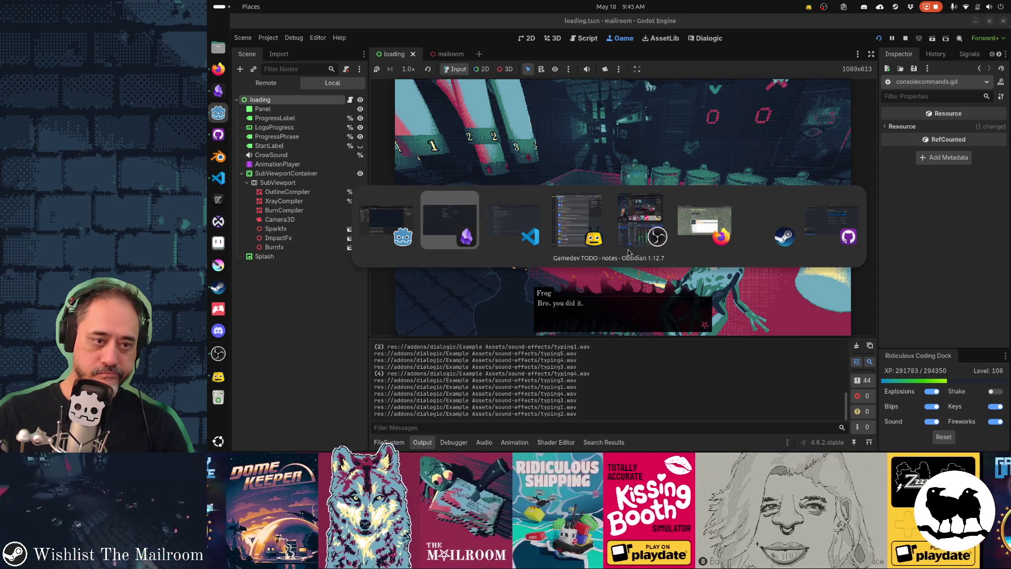
Step: Review intercom.dtl's youre_dead section ending with the frog line, then switch to GitHub Desktop
key("alt+Tab")
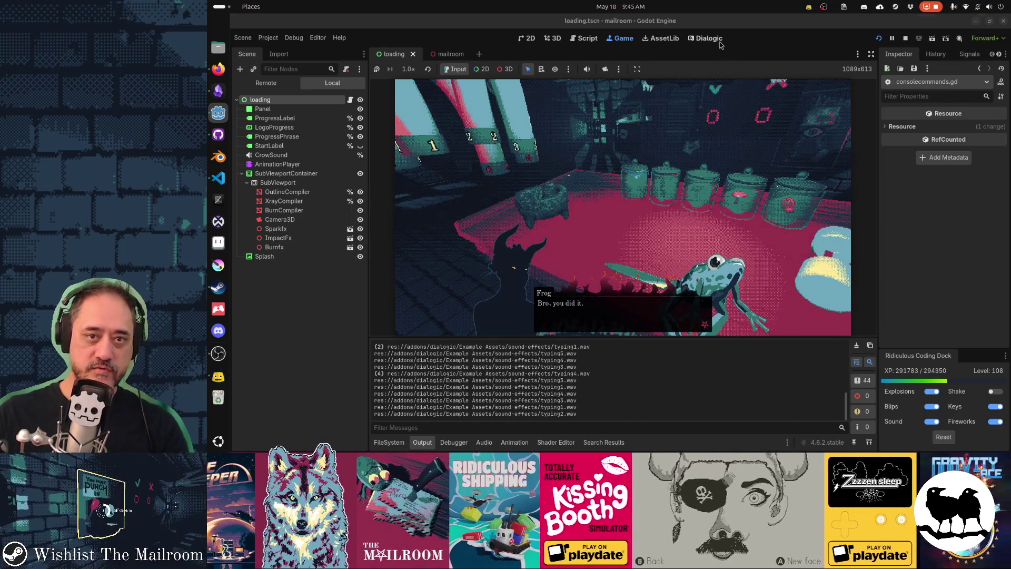
left_click(719, 42)
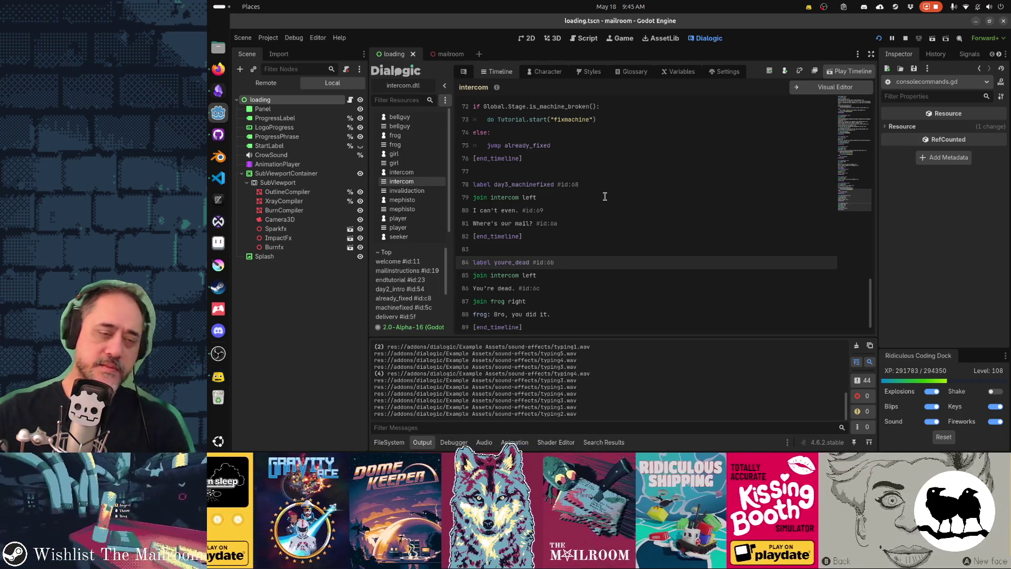
key("alt+Tab")
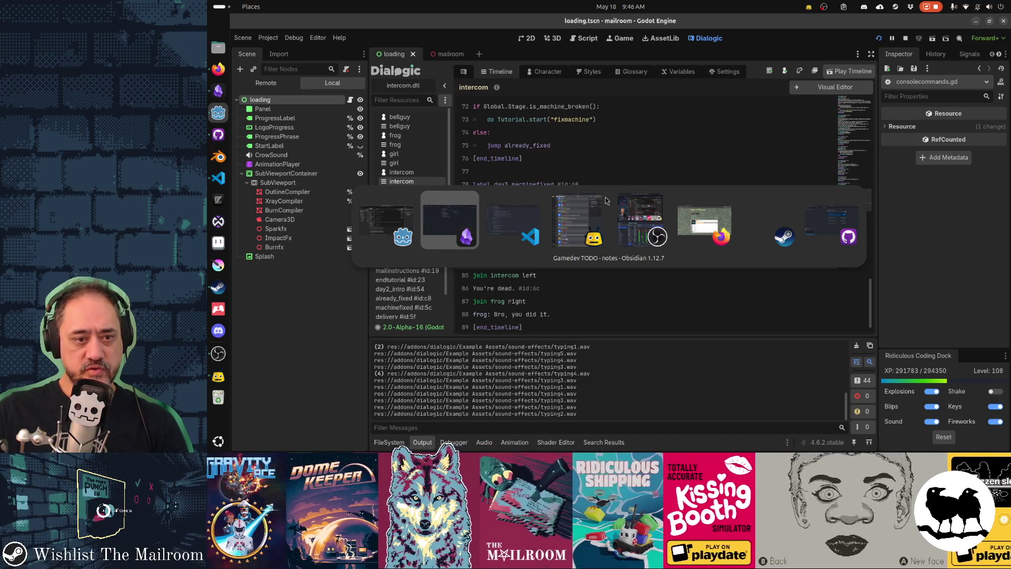
key("alt+Tab")
key("alt+Tab")
key("alt+Tab")
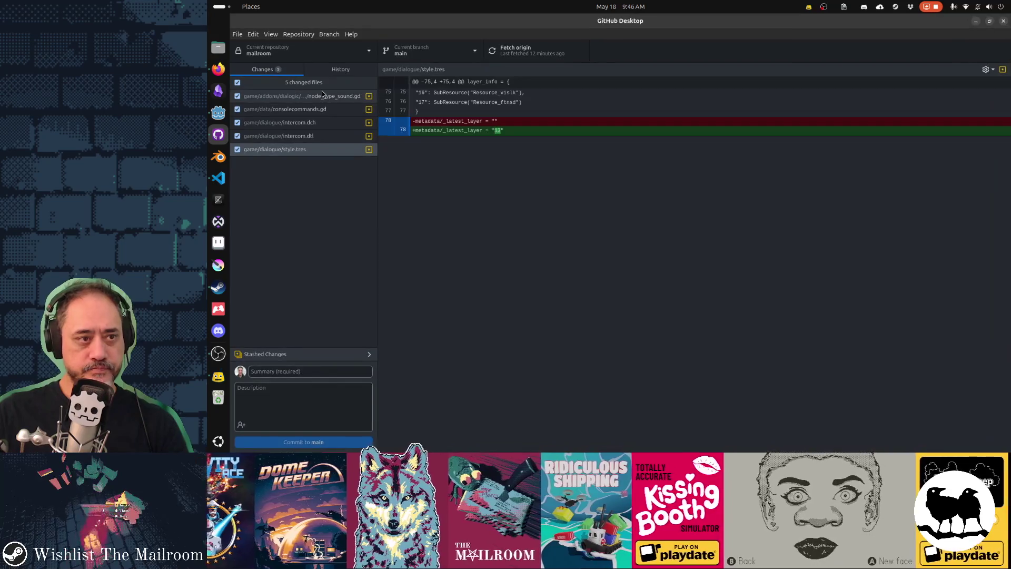
Step: Discard all five changed files in the mailroom repository, then switch to Obsidian's TODO notes
right_click(319, 83)
left_click(342, 90)
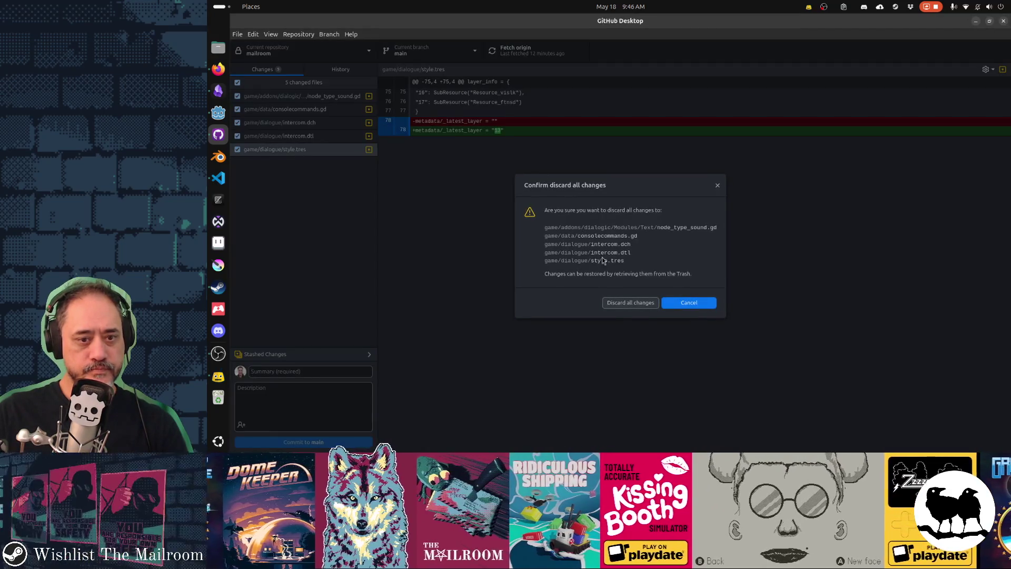
left_click(630, 302)
key("alt+Tab")
key("alt+Tab")
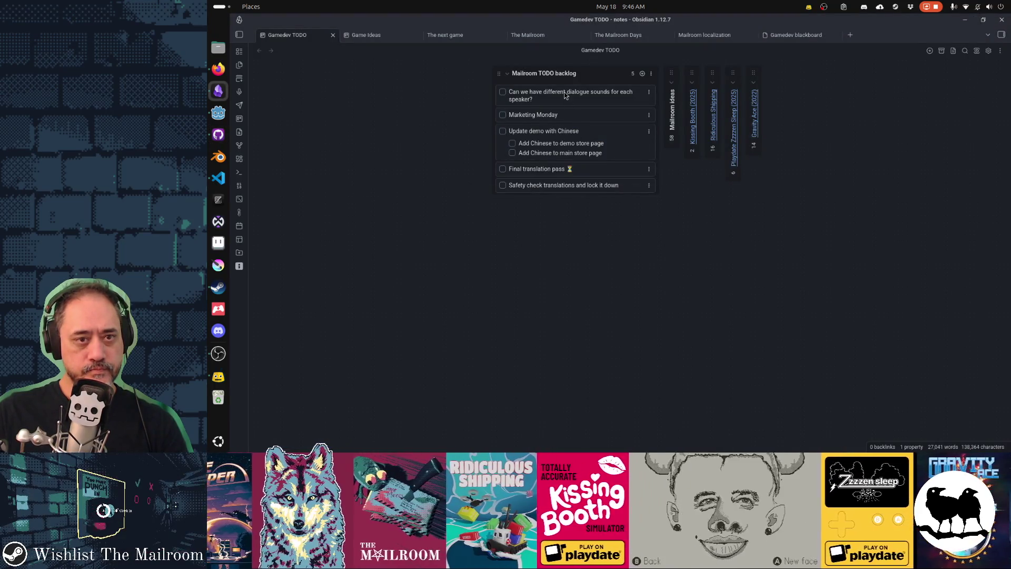
Step: Move the dialogue-sounds card into Mailroom ideas, noting it's doable with multiple sounds per character
left_click(669, 84)
left_click_drag(525, 96, 675, 97)
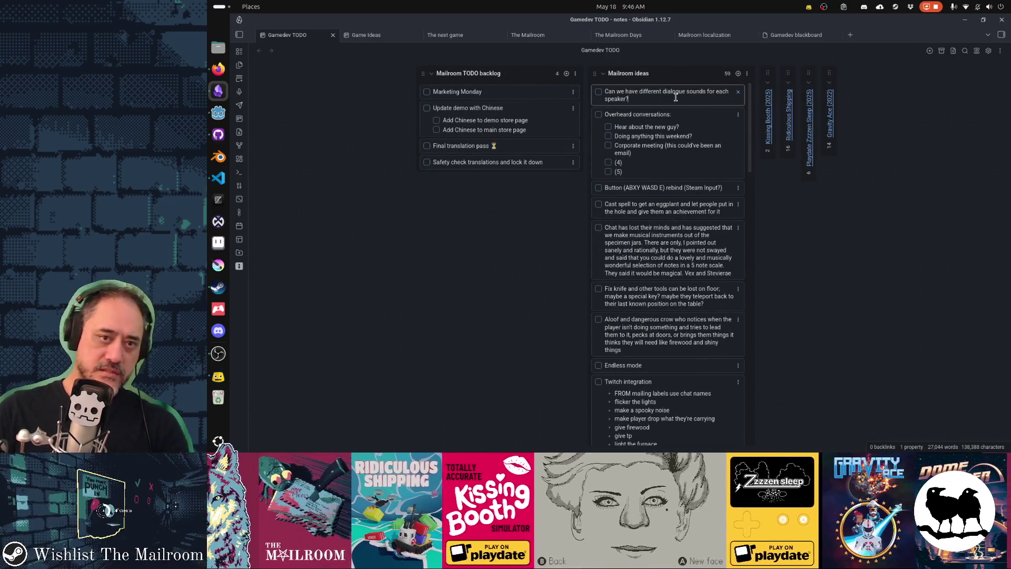
key("ctrl+Home")
key("ctrl+shift+Right")
key("ctrl+shift+Right")
key("ctrl+shift+Right")
key("shift+Right")
key("shift+Right")
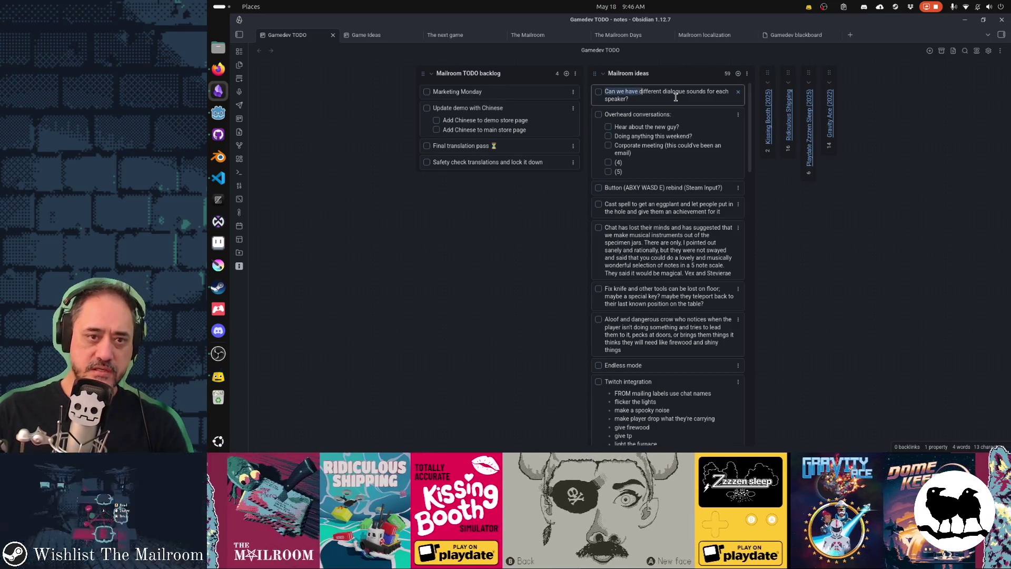
type("D")
key("End")
key("BackSpace")
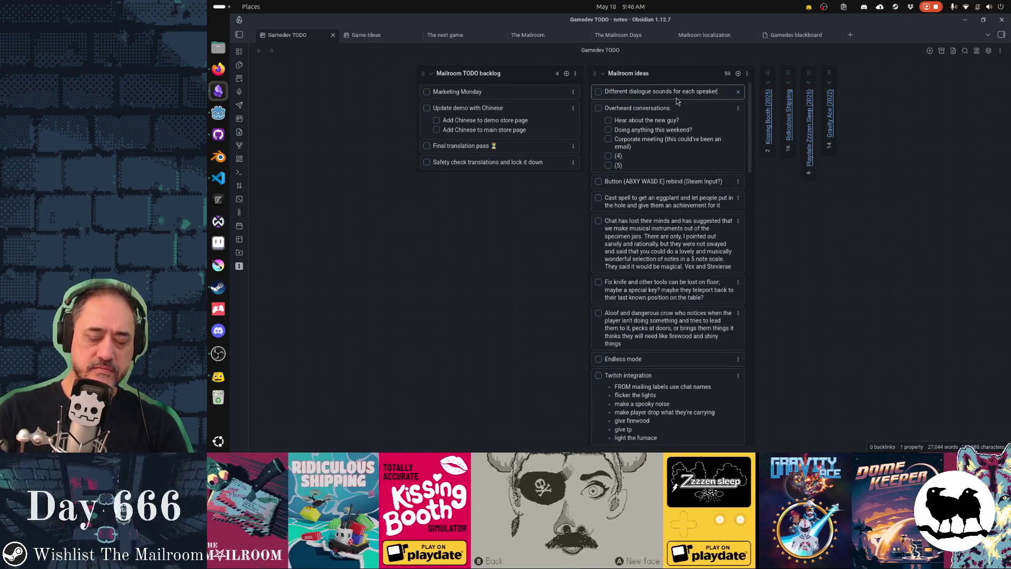
type("? ")
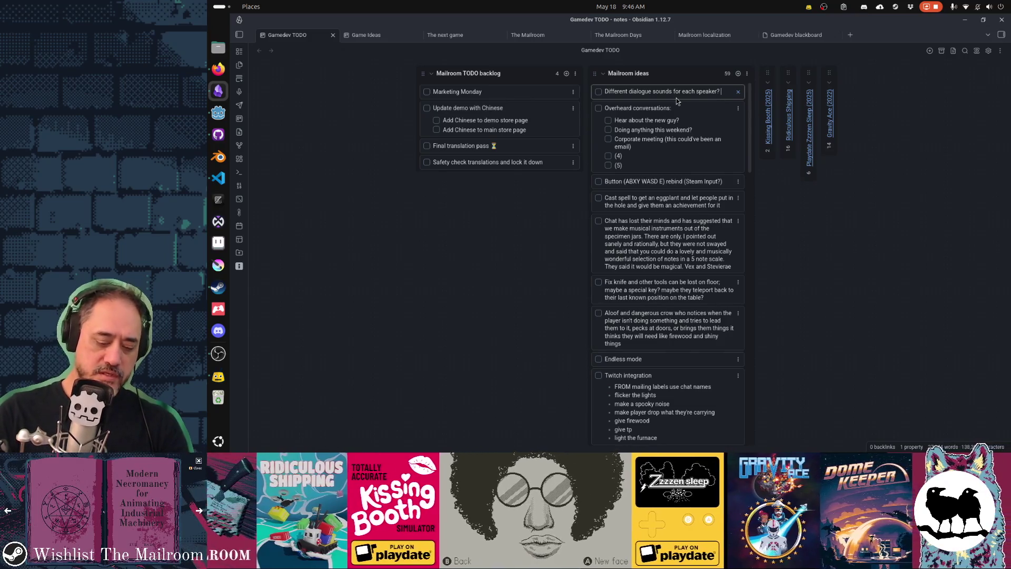
type("It's doable, need multiple sounds per character. ")
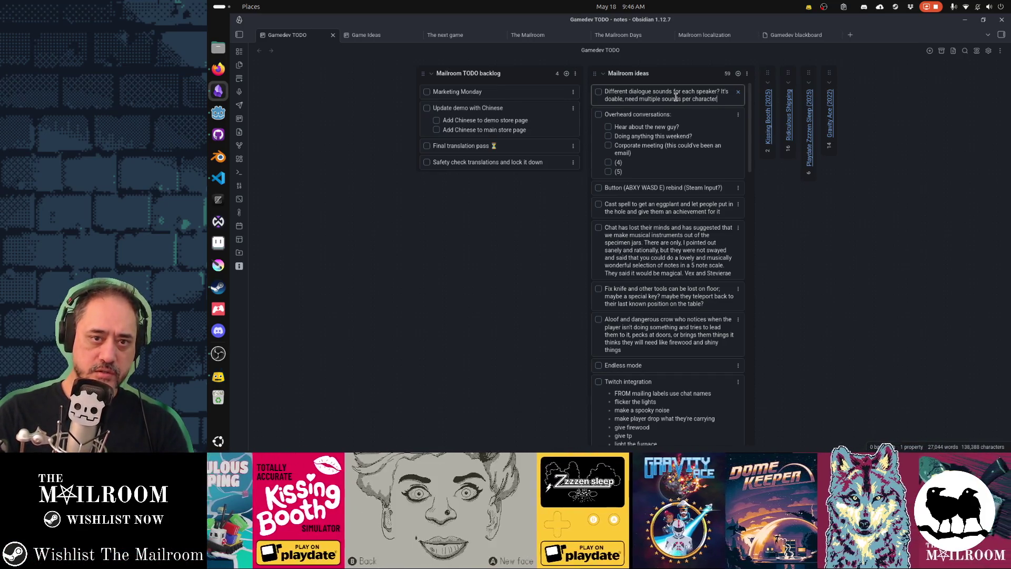
type("Key question: What does the frog")
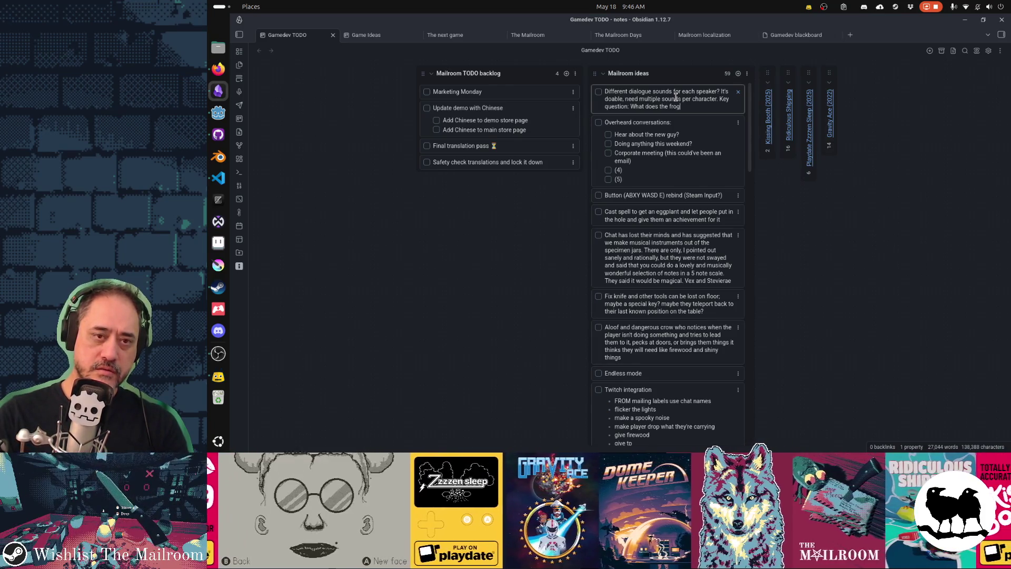
key("BackSpace")
key("BackSpace")
key("BackSpace")
type("character sound like?")
key("Return")
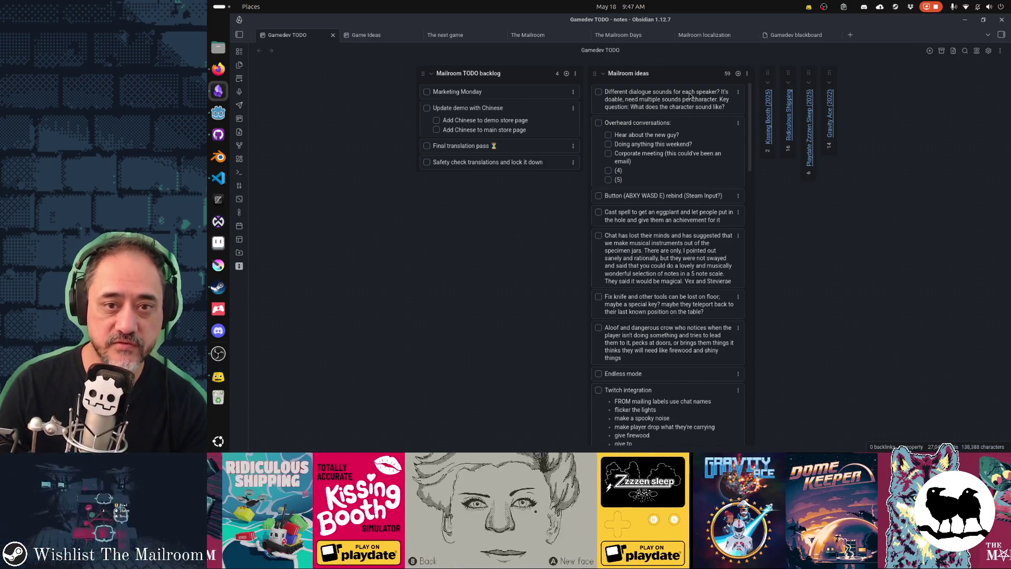
Step: Collapse the Mailroom ideas column and minimize Obsidian and GitHub Desktop to return to Godot
left_click(603, 74)
left_click(965, 20)
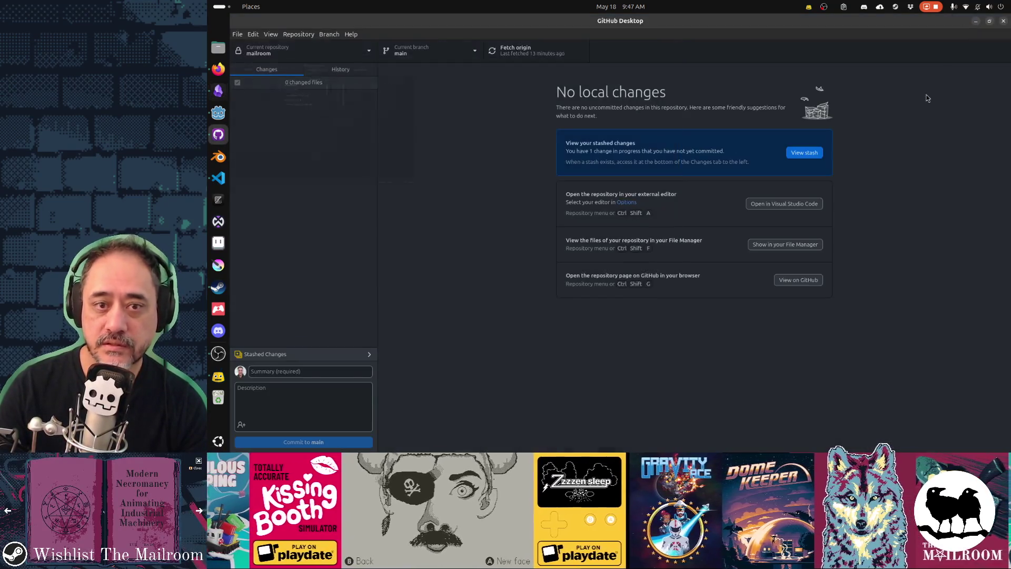
left_click(974, 21)
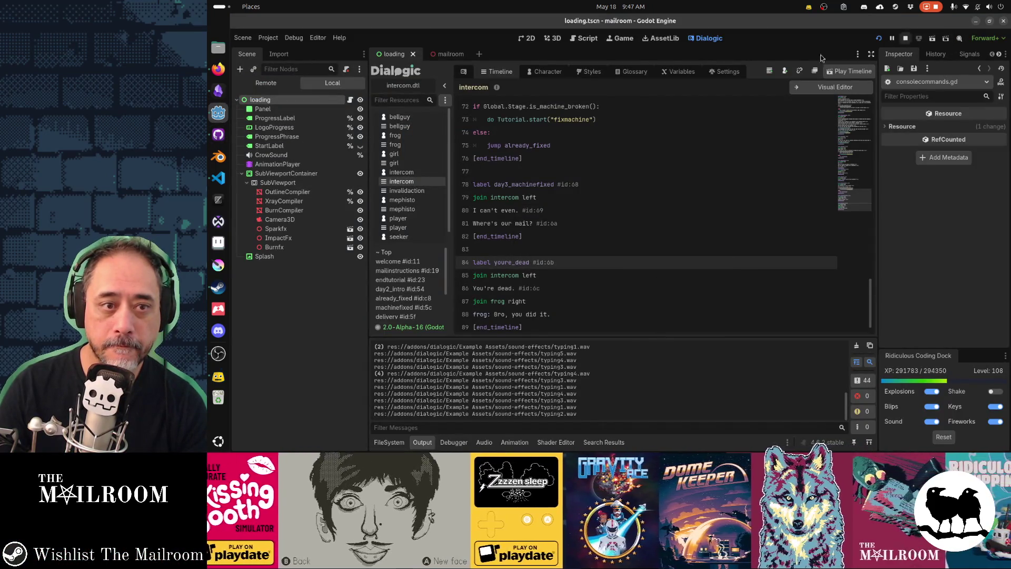
Step: Run the mailroom scene in the Game view and walk the player up to the toilet
left_click(560, 39)
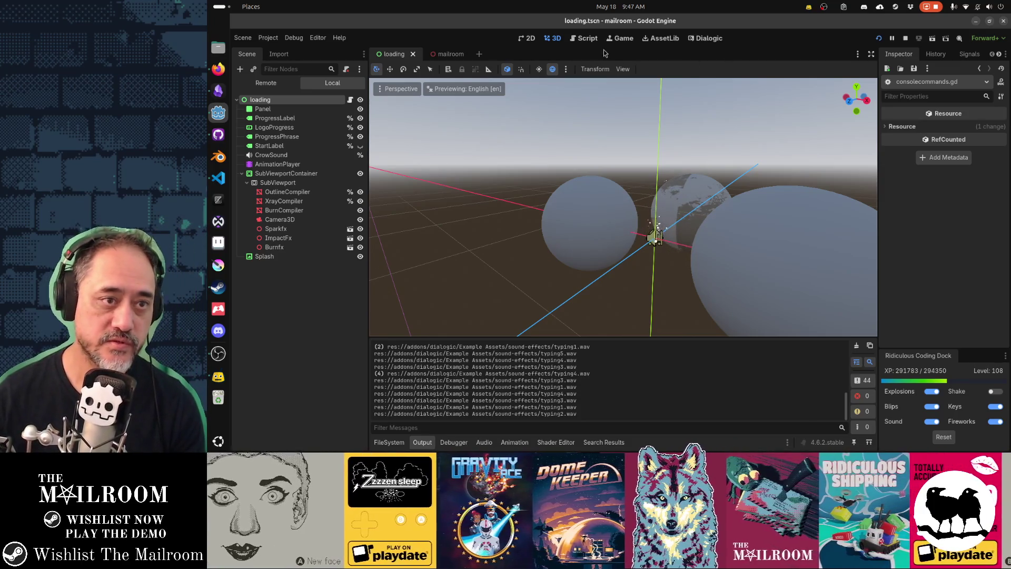
left_click(452, 55)
left_click(620, 39)
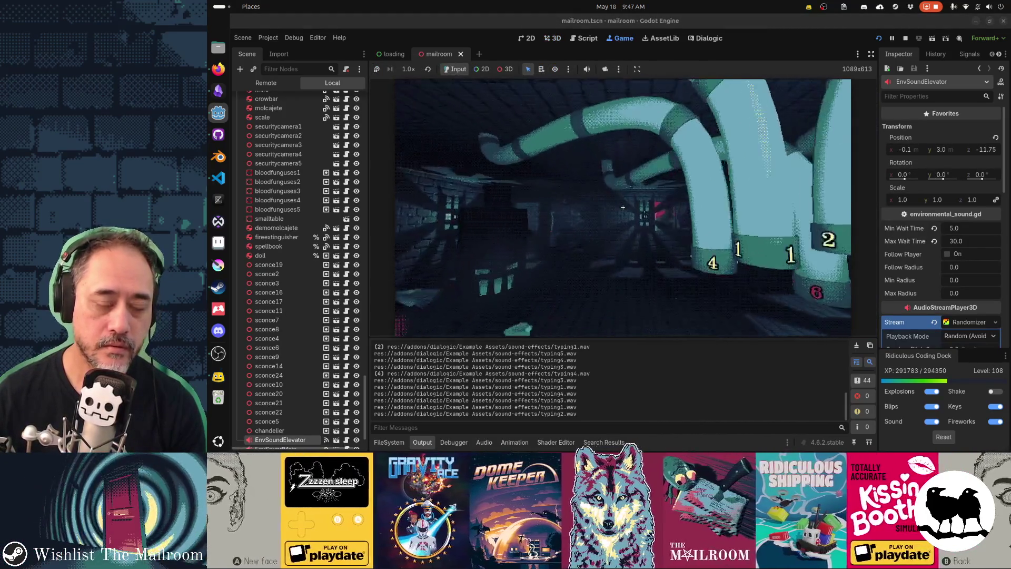
key("w")
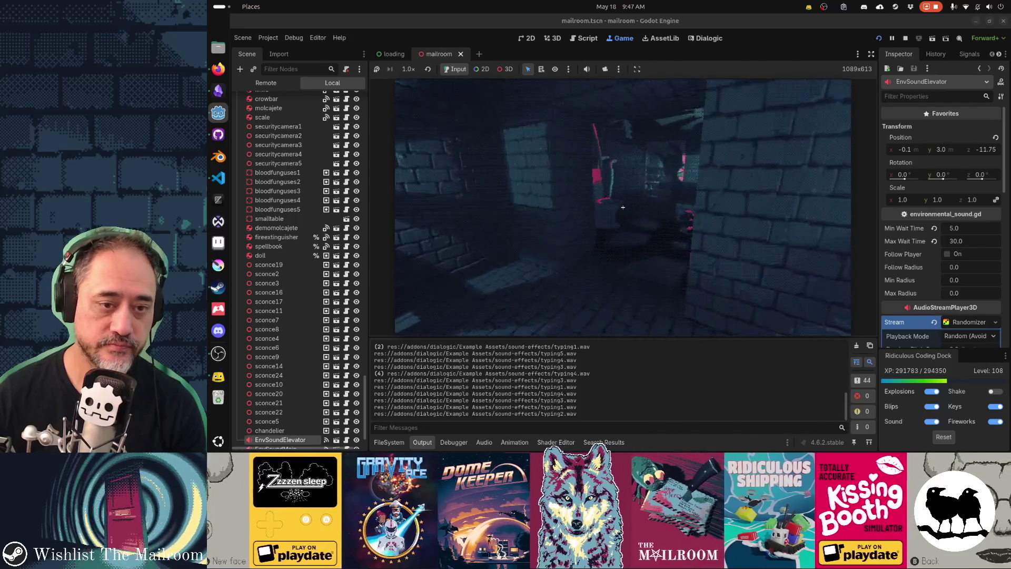
left_click(623, 207)
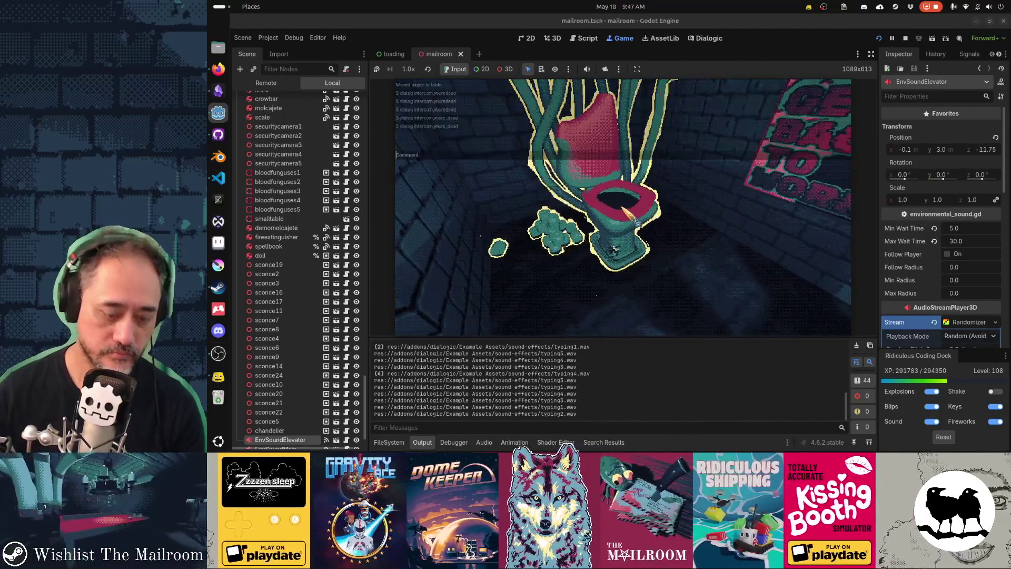